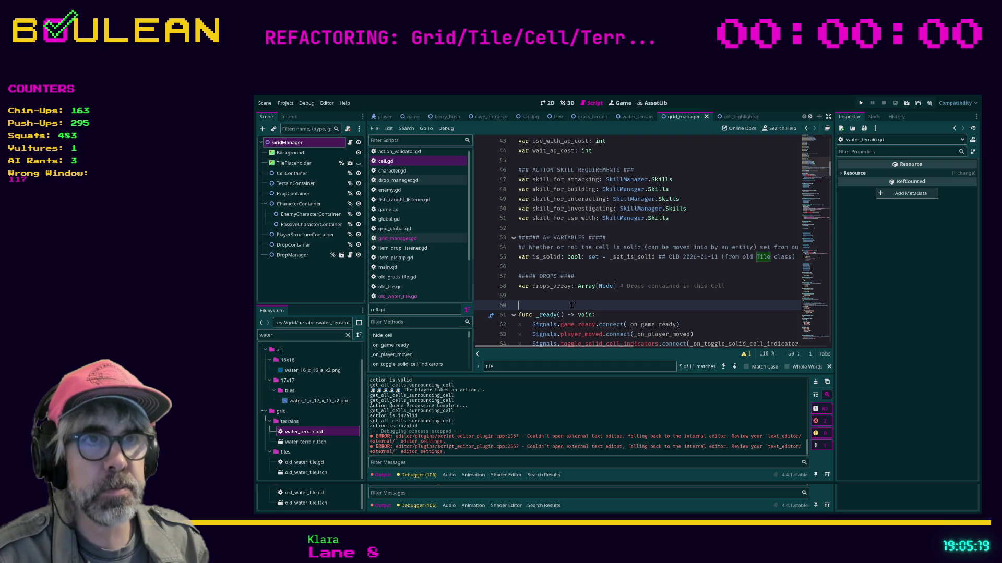
Step: Search cell.gd for 'can_inter' and jump to the _update_can_interact_flag definition near line 196
drag(473, 253, 477, 253)
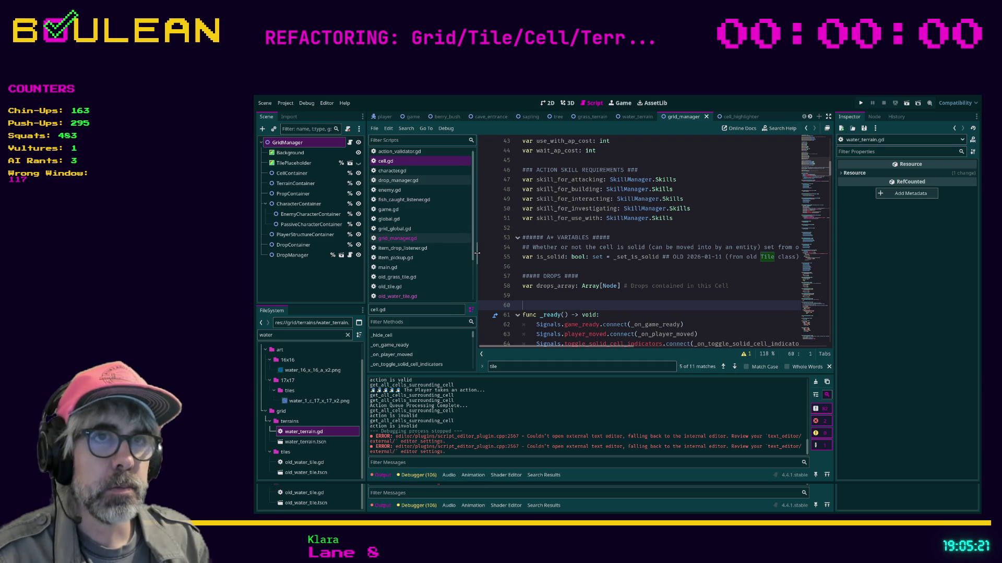
scroll(635, 274, down, 2)
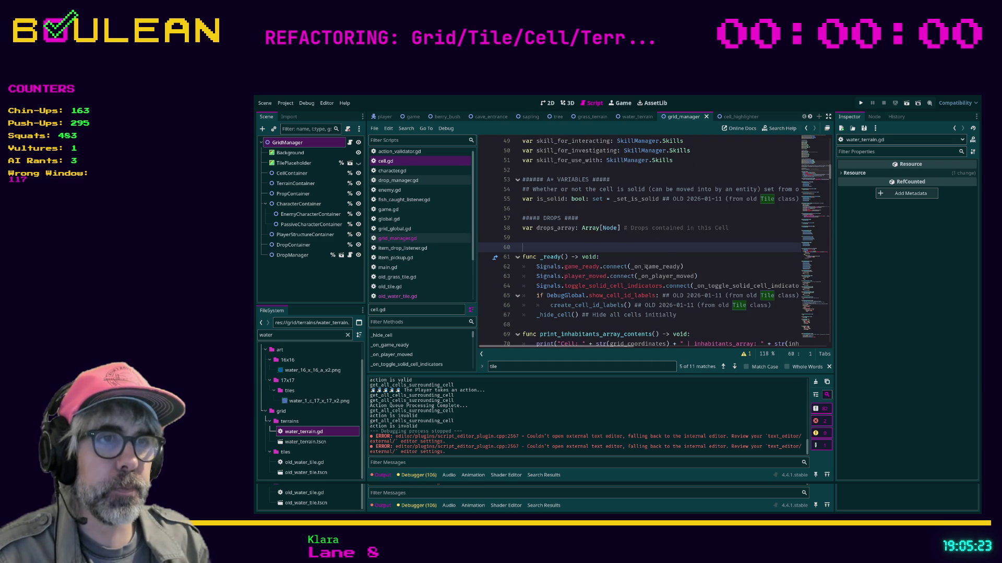
click(687, 260)
key(ctrl+f)
text(water)
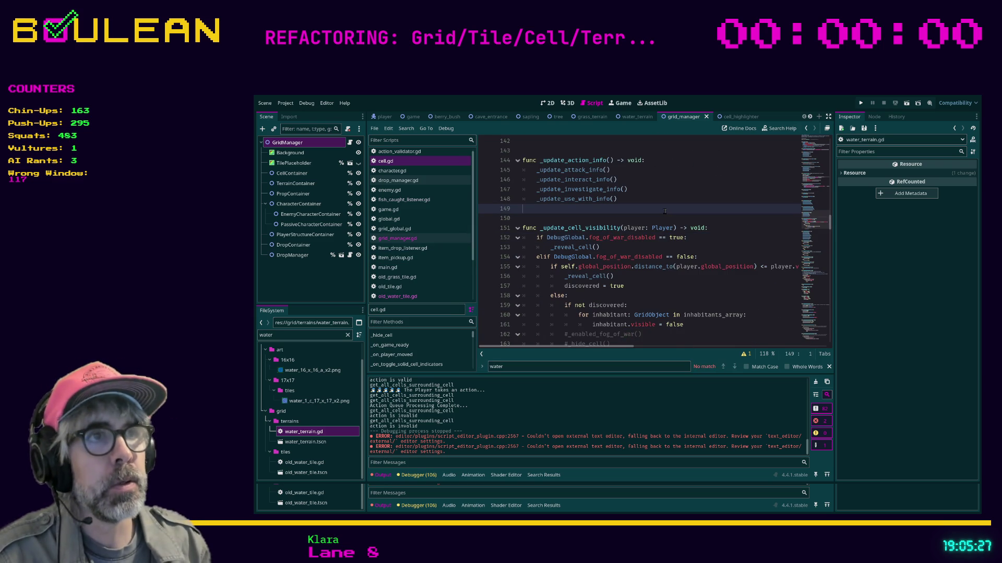
key(ctrl+a)
text(can_inter)
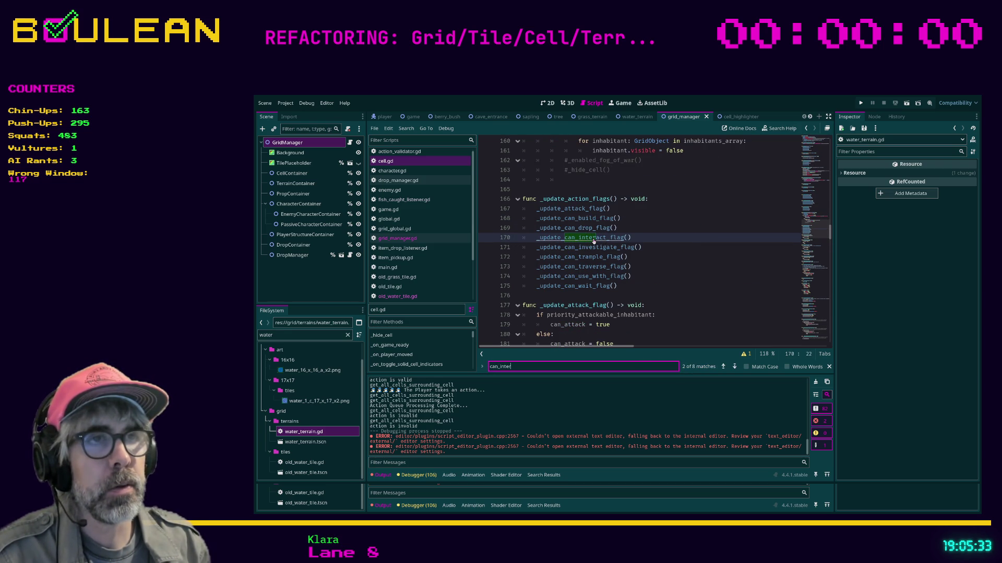
ctrl+click(593, 239)
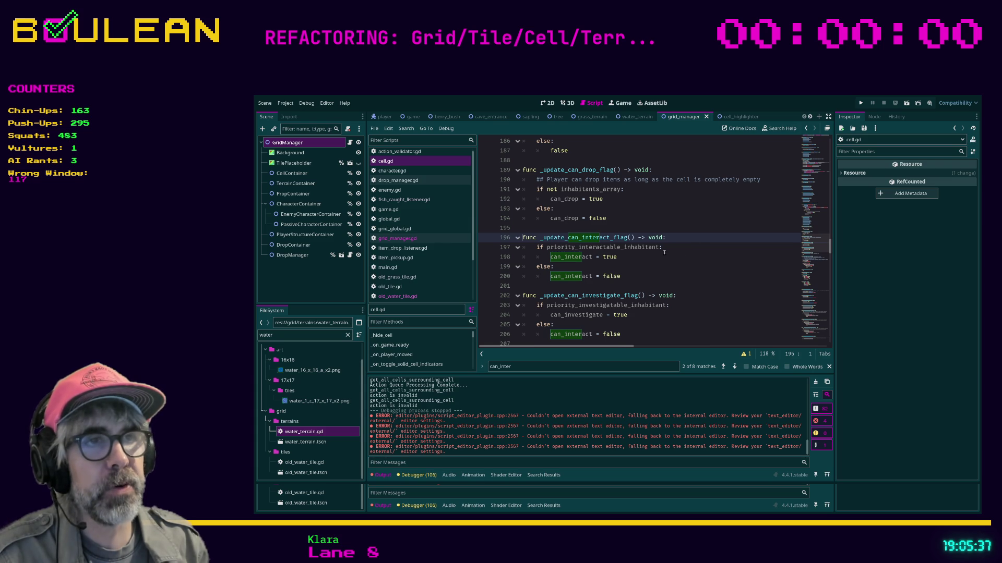
Step: Add an 'elif terrain.terrain_type = Terrain.Types.WATER:' branch below line 198
click(625, 256)
key(Return)
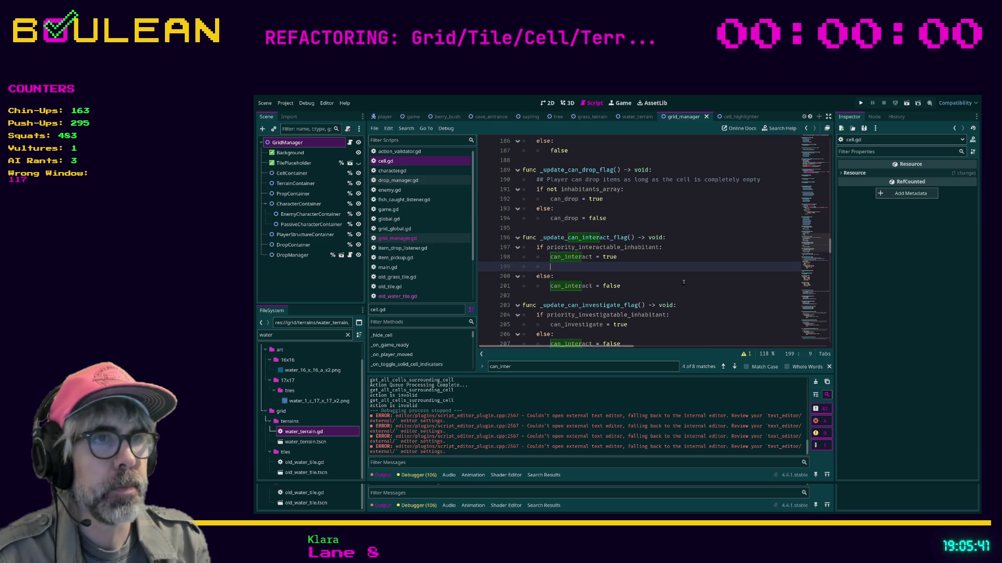
text(elif )
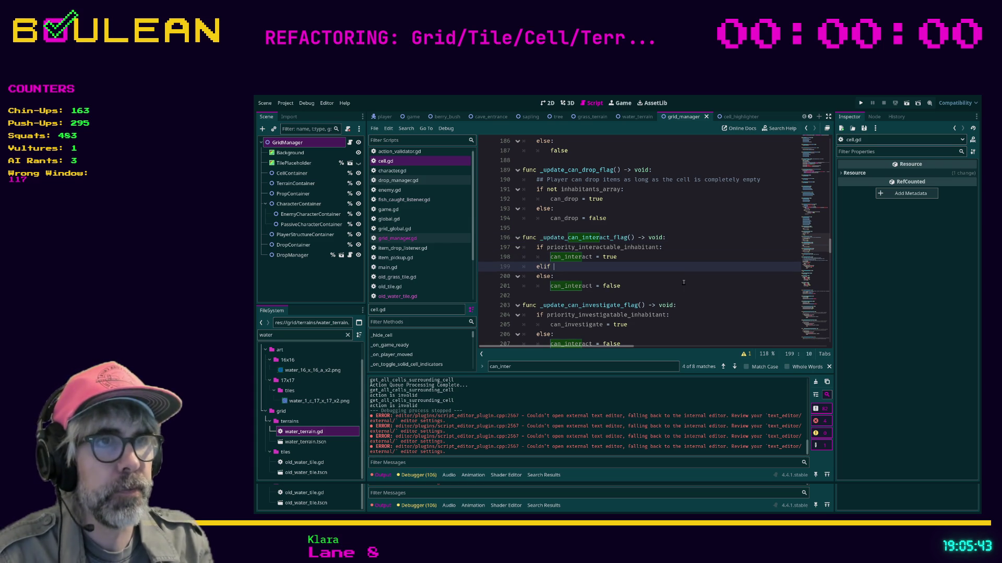
text(ce)
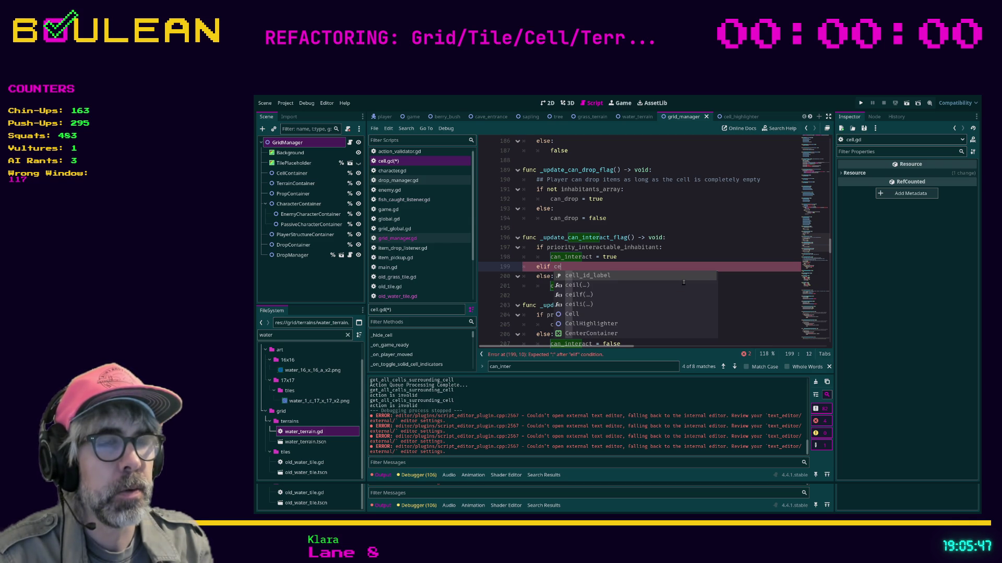
key(BackSpace)
key(BackSpace)
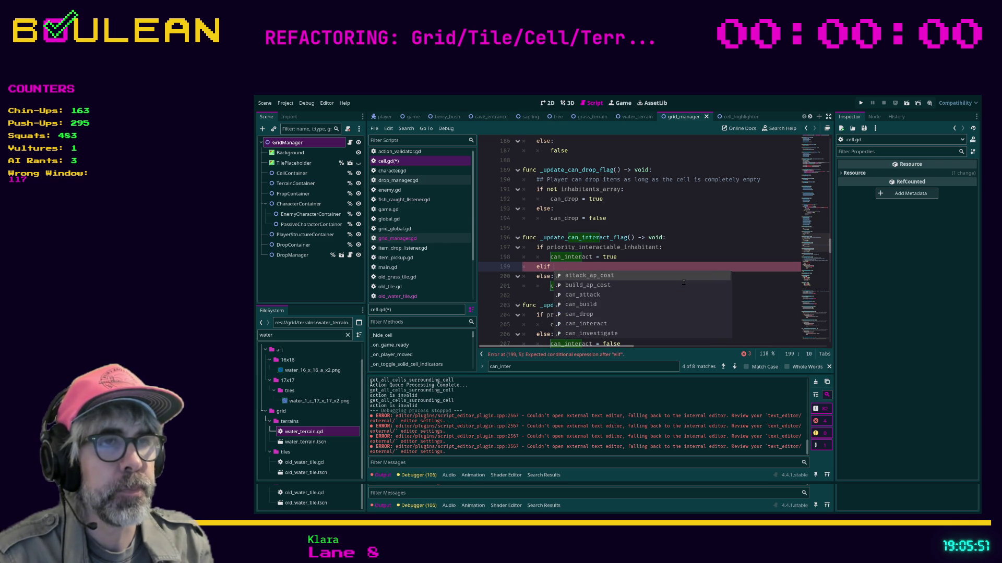
text(terrain.ter)
key(Return)
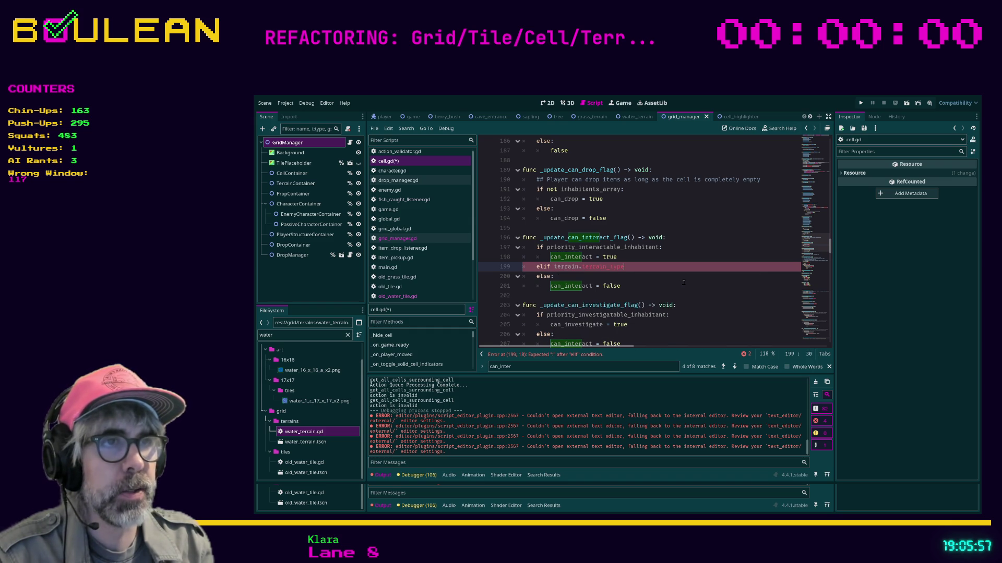
text( = Terrain.)
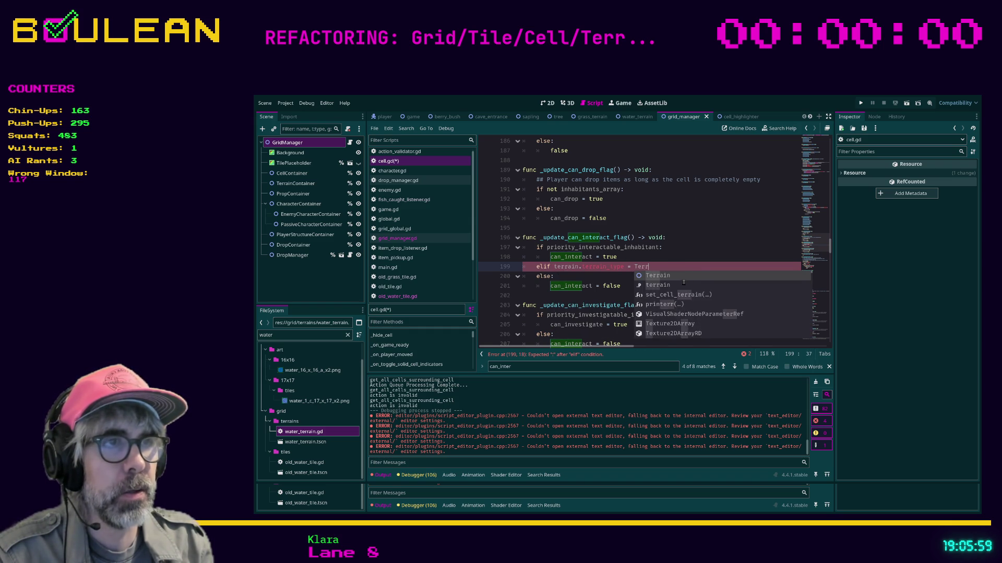
key(Return)
text(.Types.)
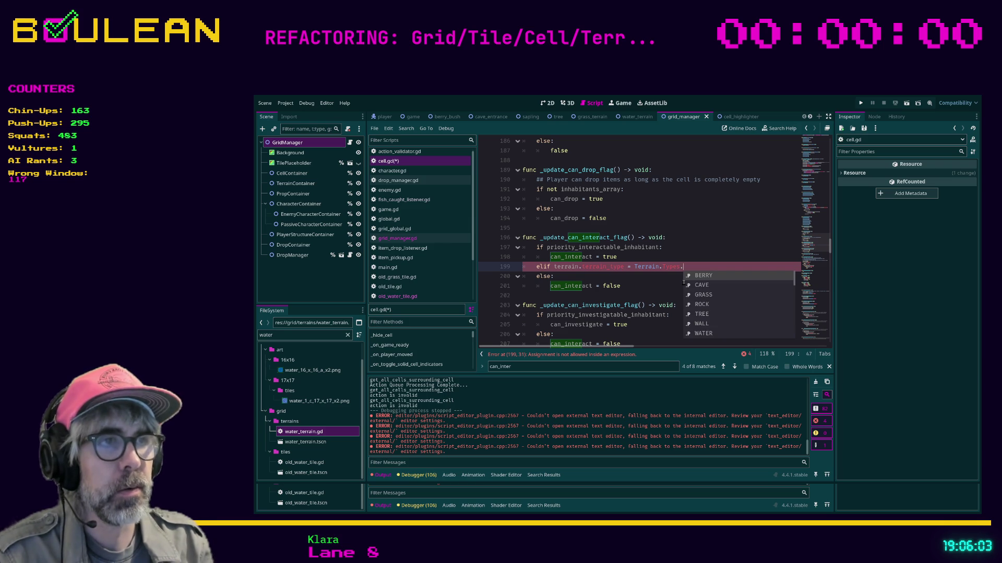
key(Up)
key(Return)
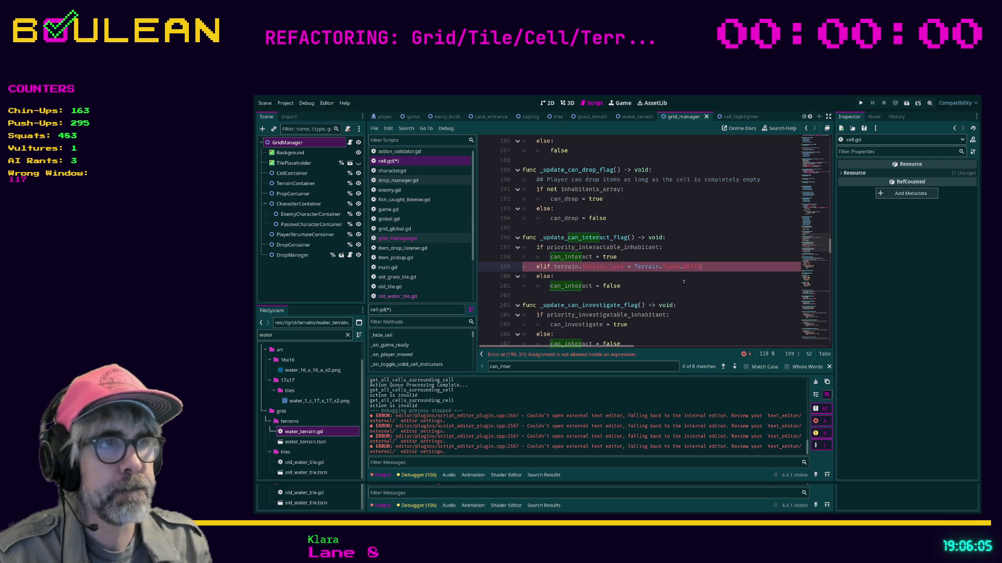
text(:)
Step: Set can_interact = true inside the new WATER branch
key(Return)
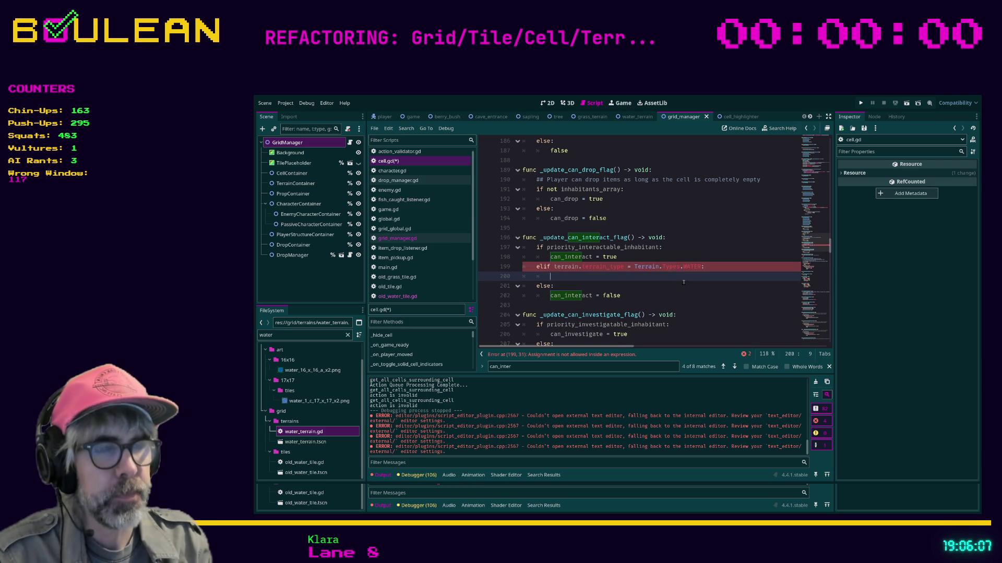
text(can)
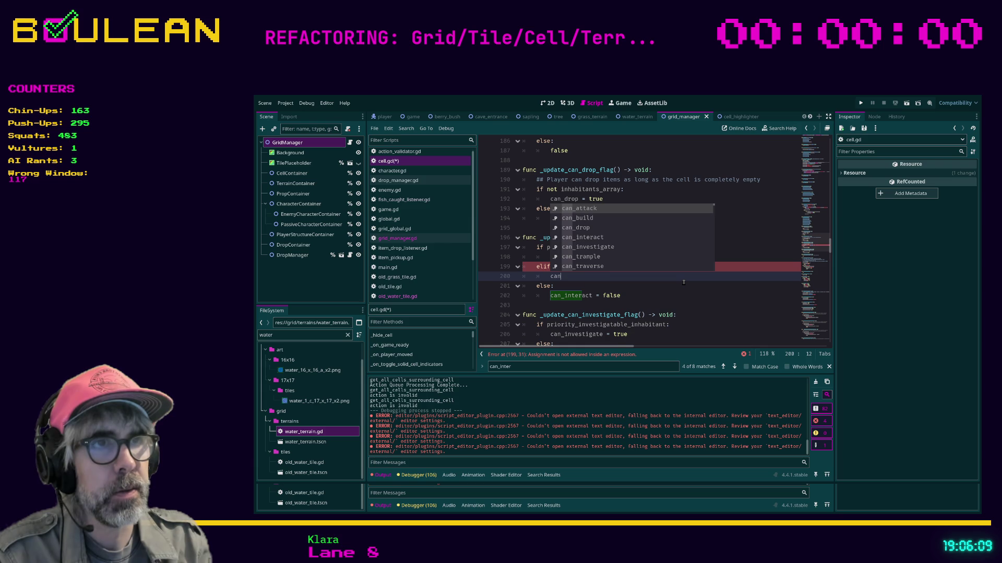
key(Down)
key(Down)
key(Down)
key(Return)
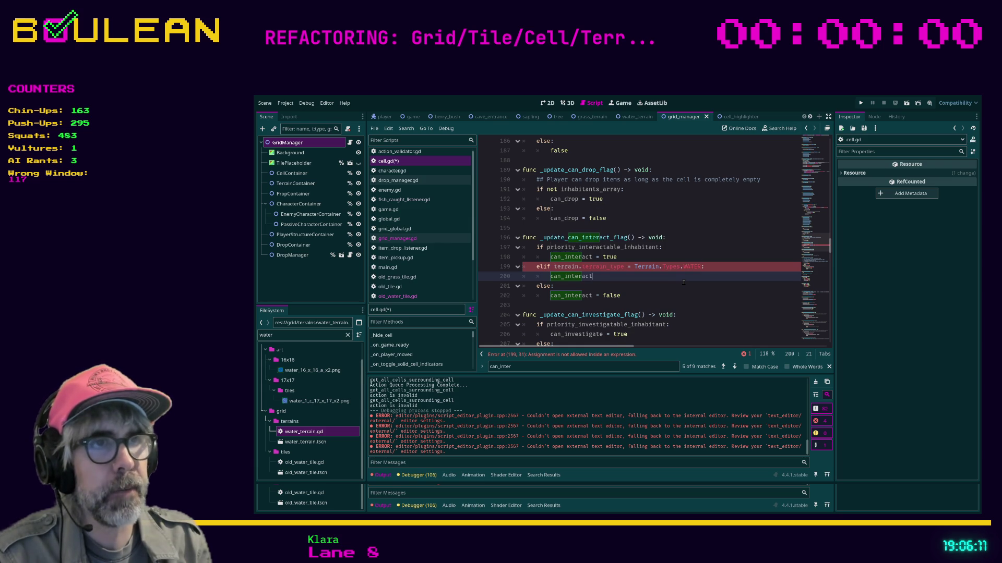
text( = true)
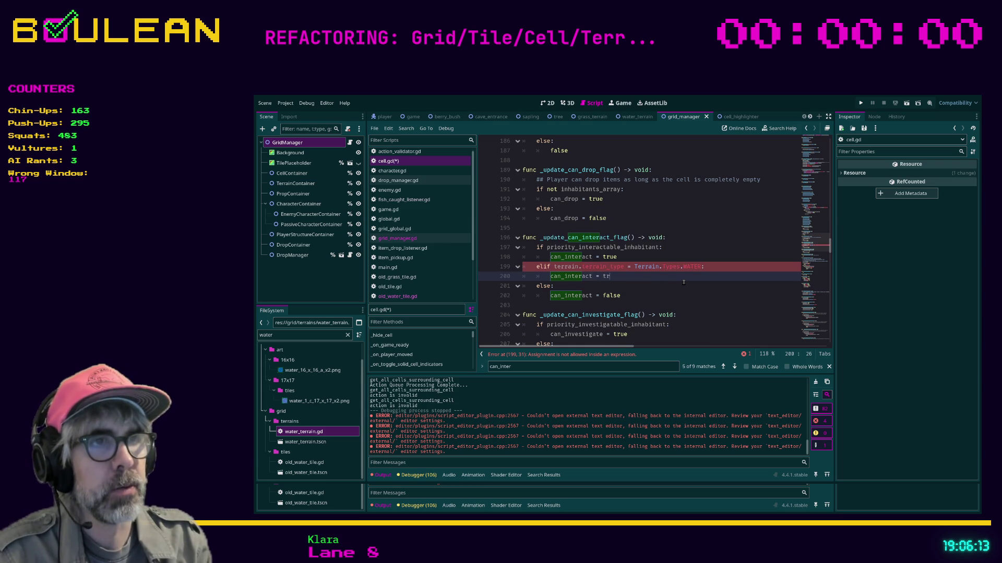
Step: Fix the comparison to '==', save cell.gd and run the project with F5
click(647, 283)
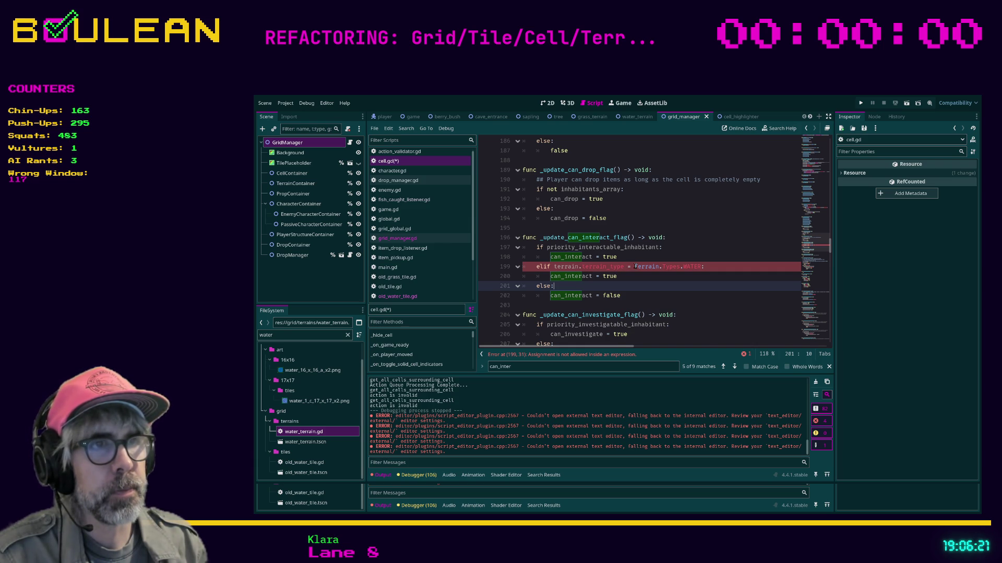
click(632, 267)
text(=)
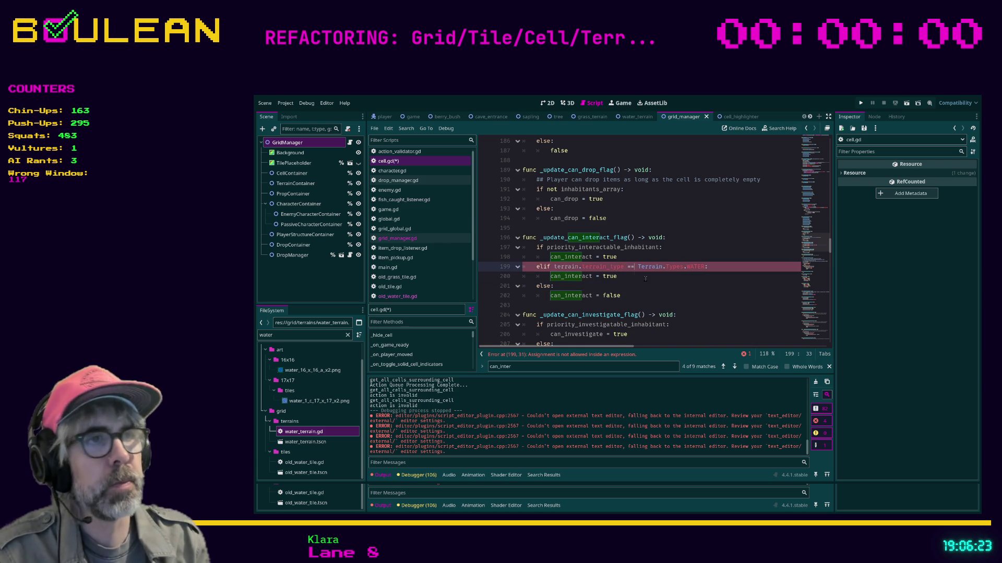
click(619, 283)
key(ctrl+s)
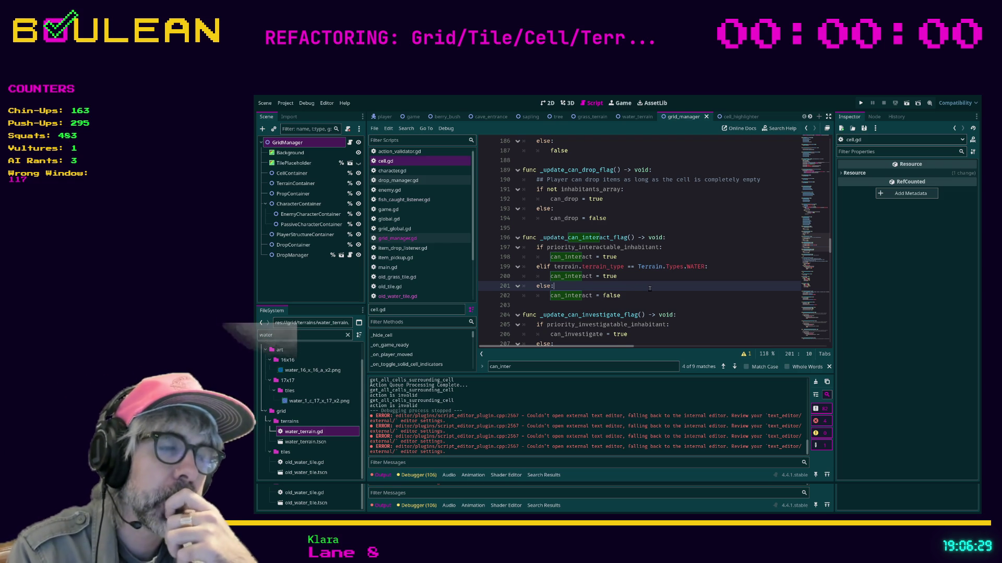
key(F5)
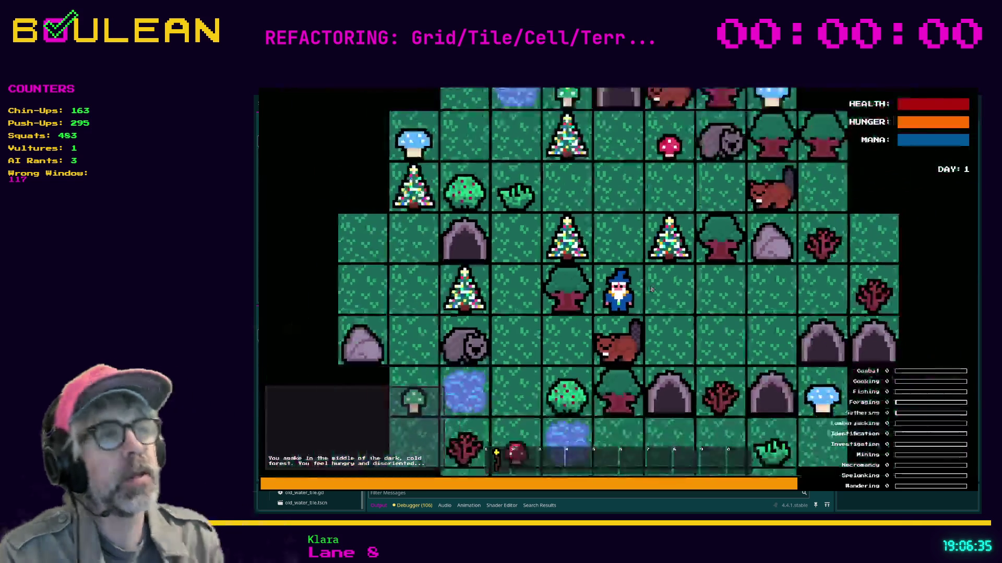
key(Up)
key(Up)
key(Left)
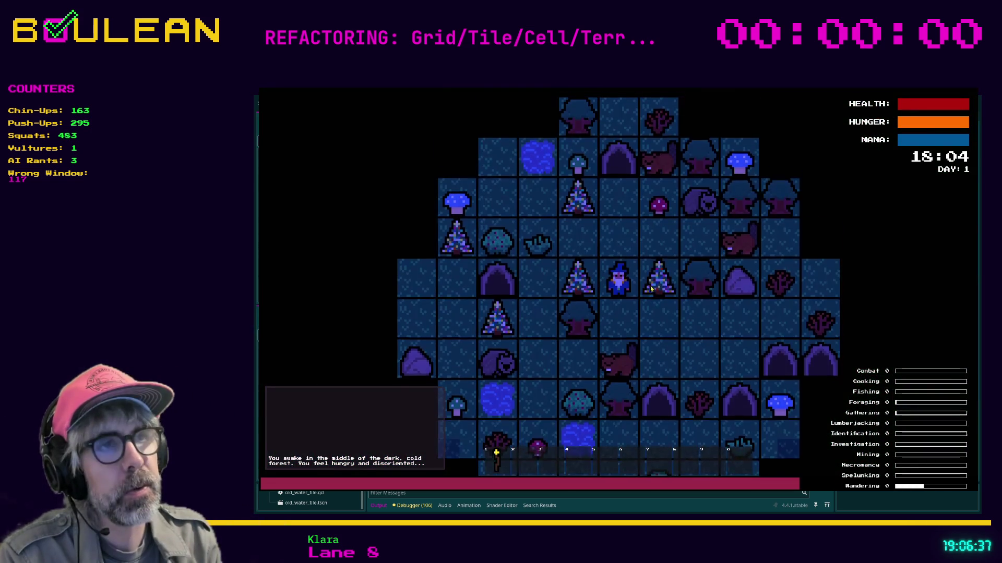
key(Left)
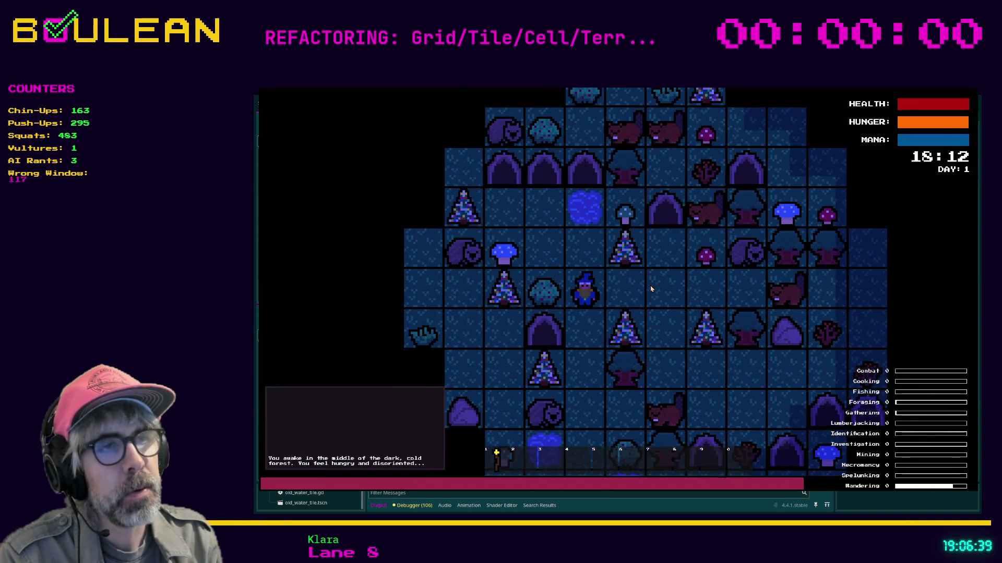
key(Up)
key(Up)
key(Up)
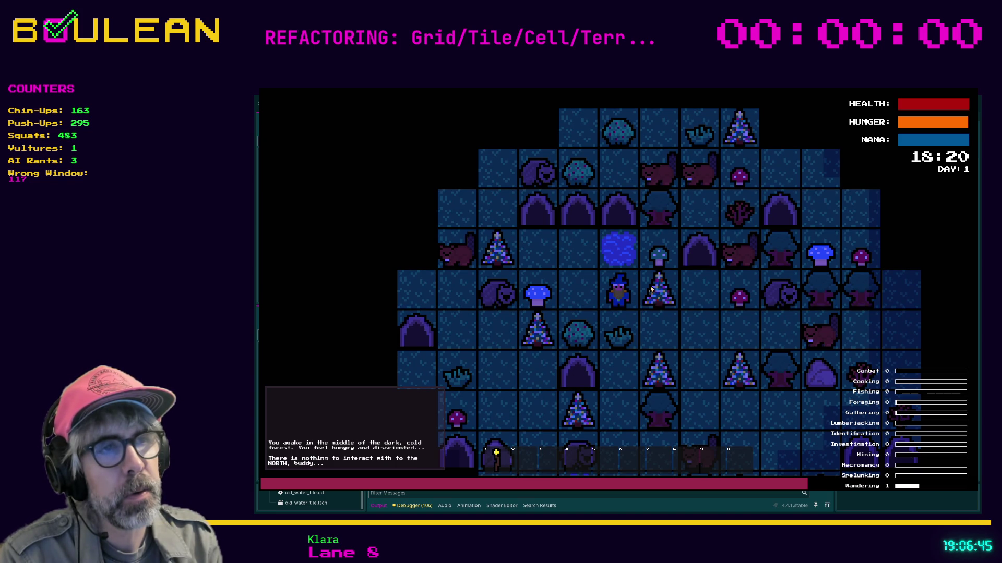
key(Left)
key(Up)
key(Right)
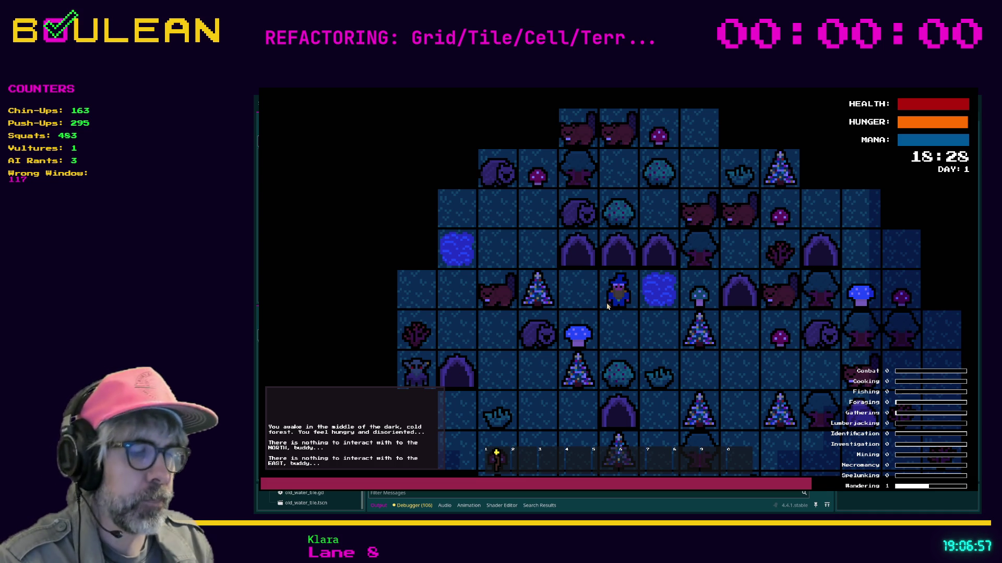
key(grave)
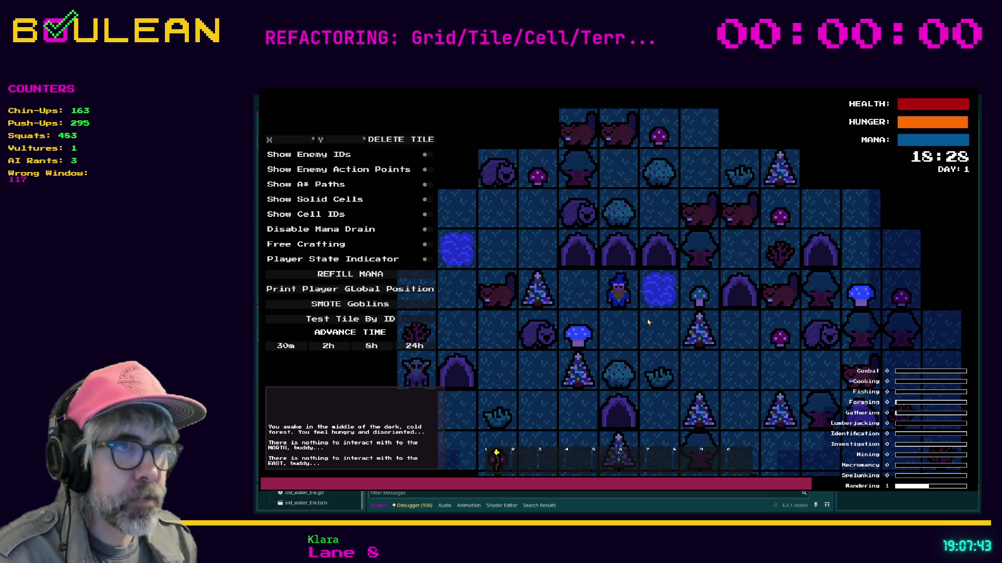
key(F8)
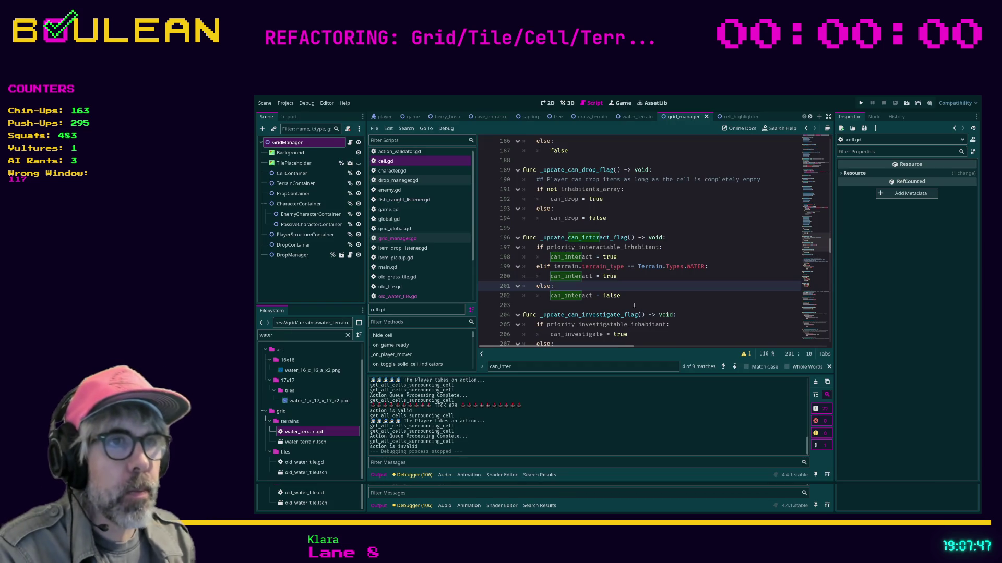
Step: Open player.gd and select the interacting_tile_index declaration on line 89
scroll(427, 226, down, 2)
click(396, 268)
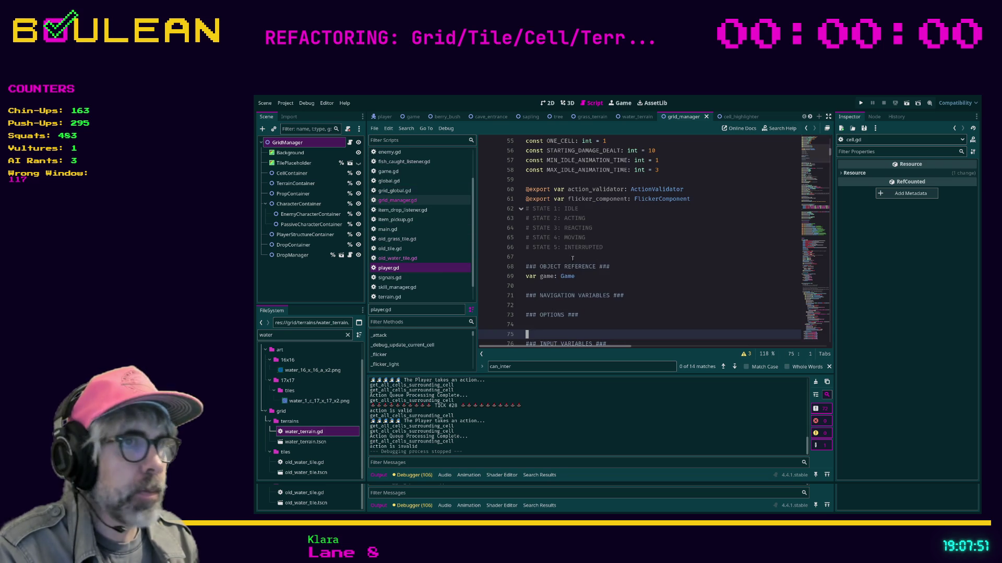
click(600, 247)
key(ctrl+f)
text(interact)
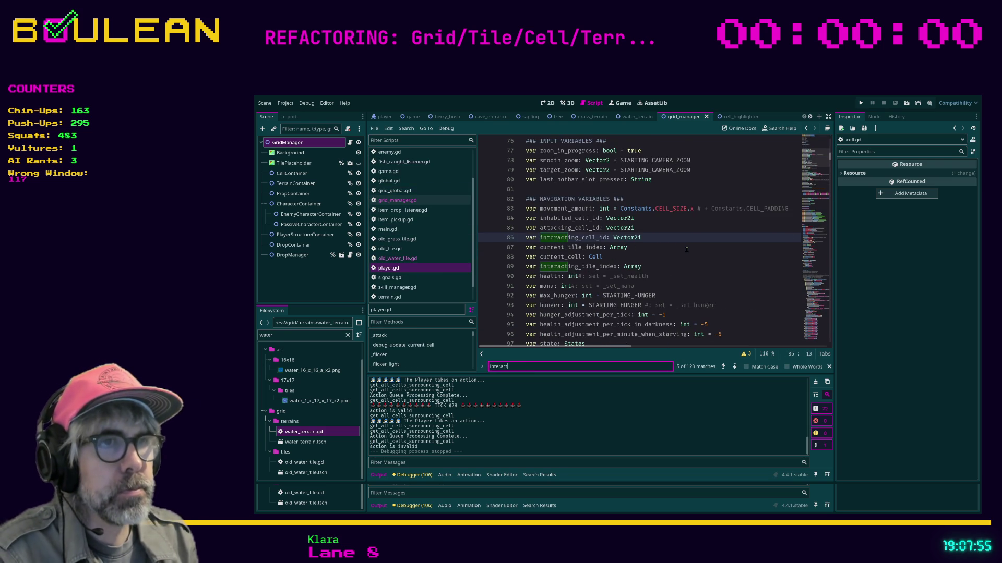
key(Return)
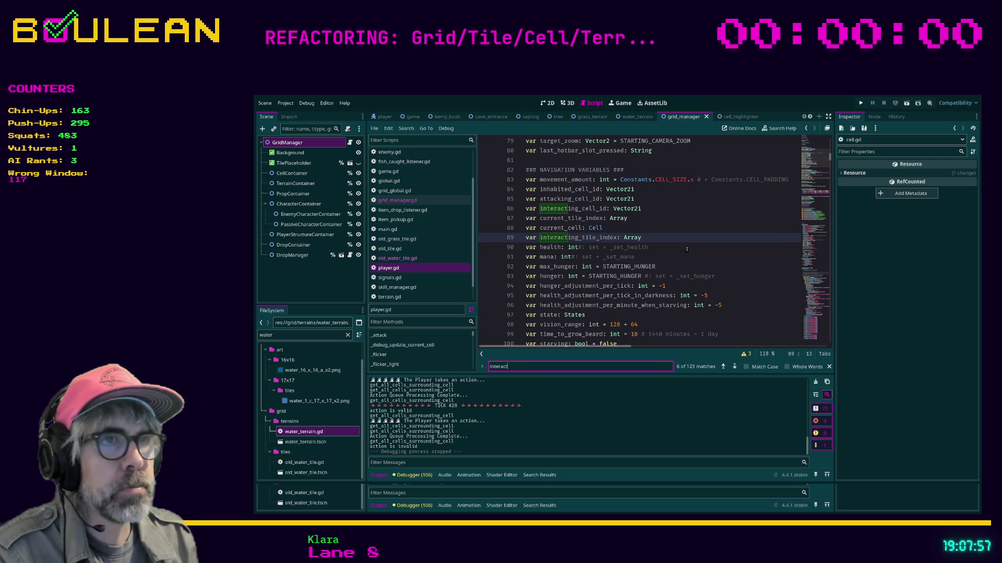
click(663, 238)
double_click(588, 238)
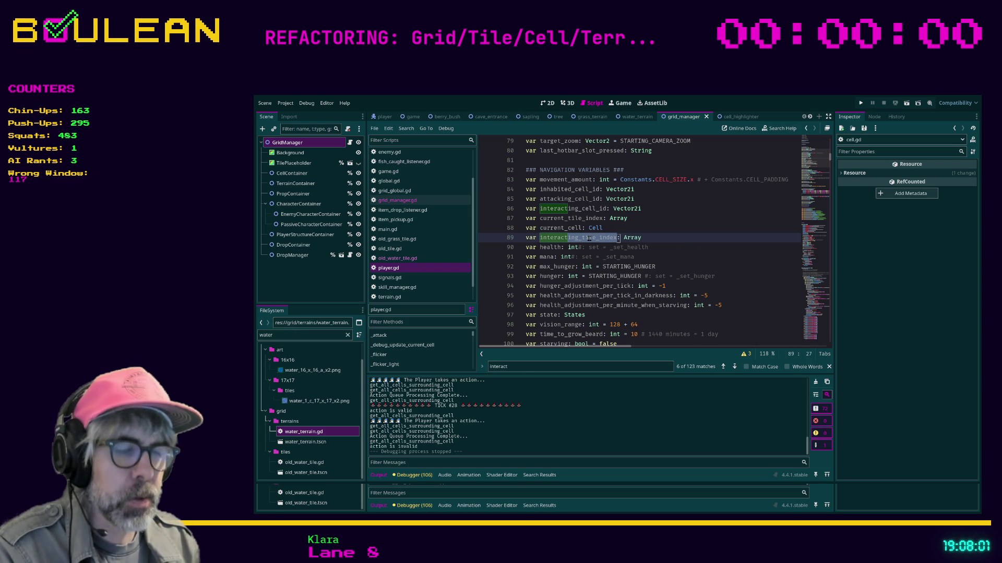
Step: Search the script and project for interacting_tile_index, delete its declaration, and save player.gd
key(ctrl+f)
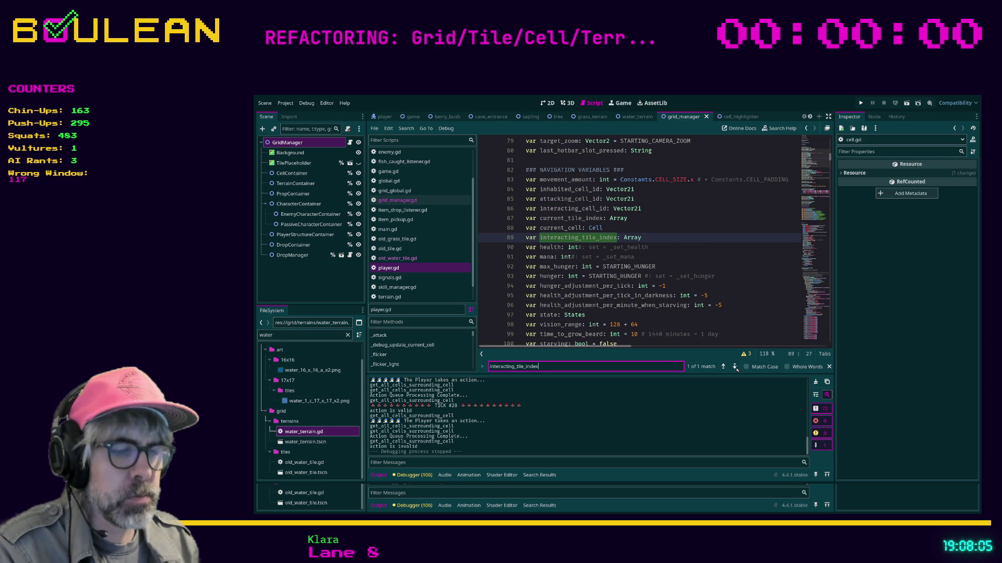
key(ctrl+shift+f)
key(Return)
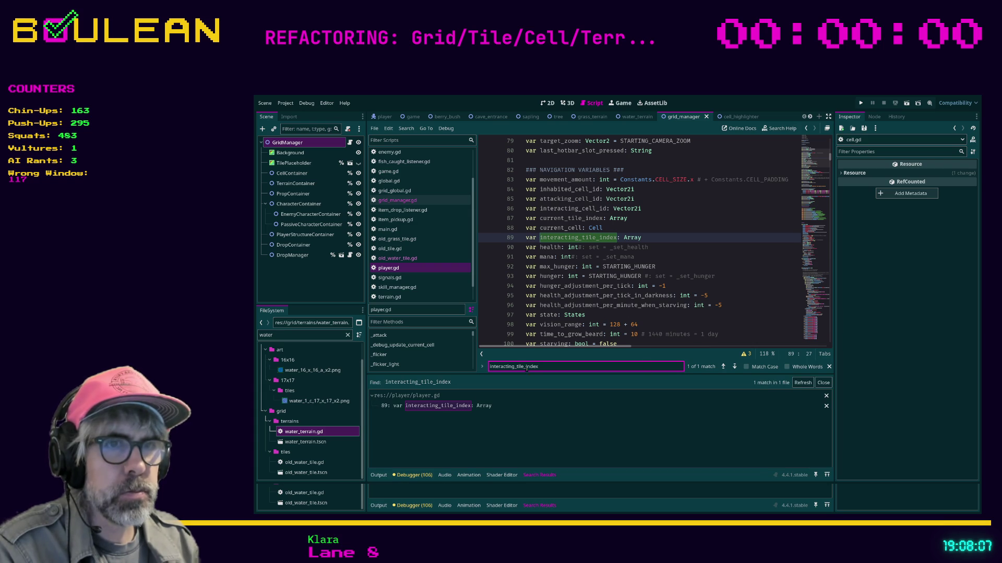
click(651, 236)
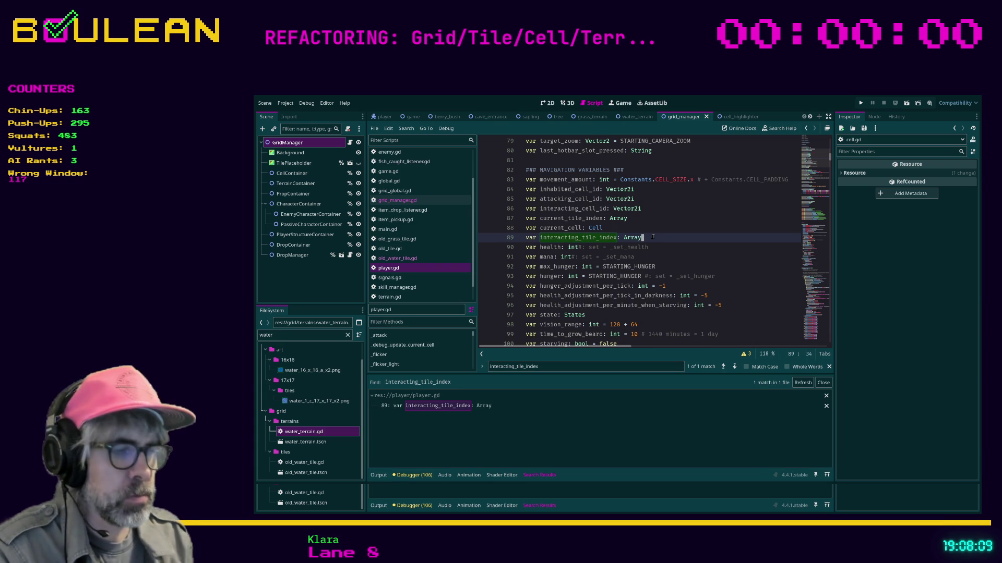
key(ctrl+shift+k)
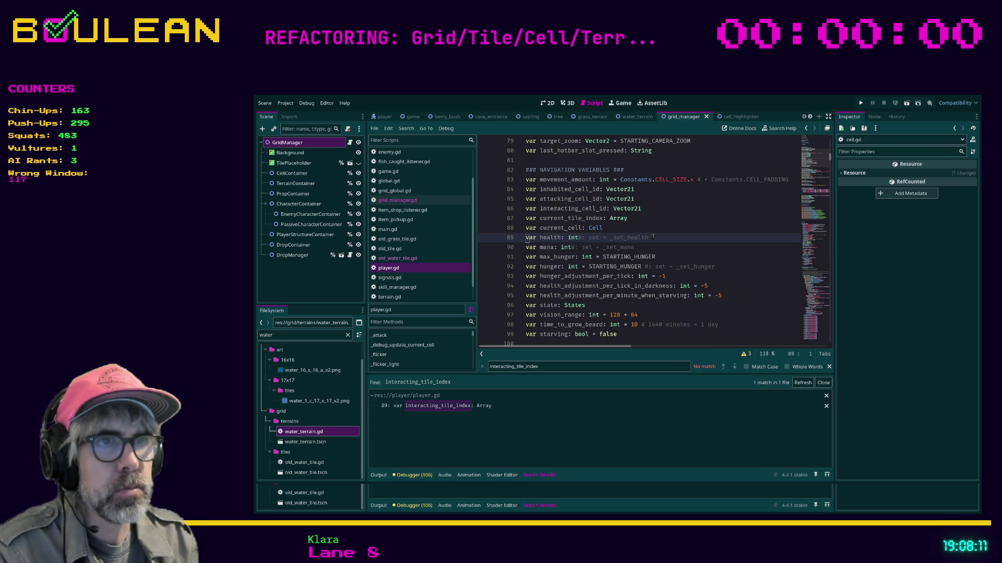
key(Down)
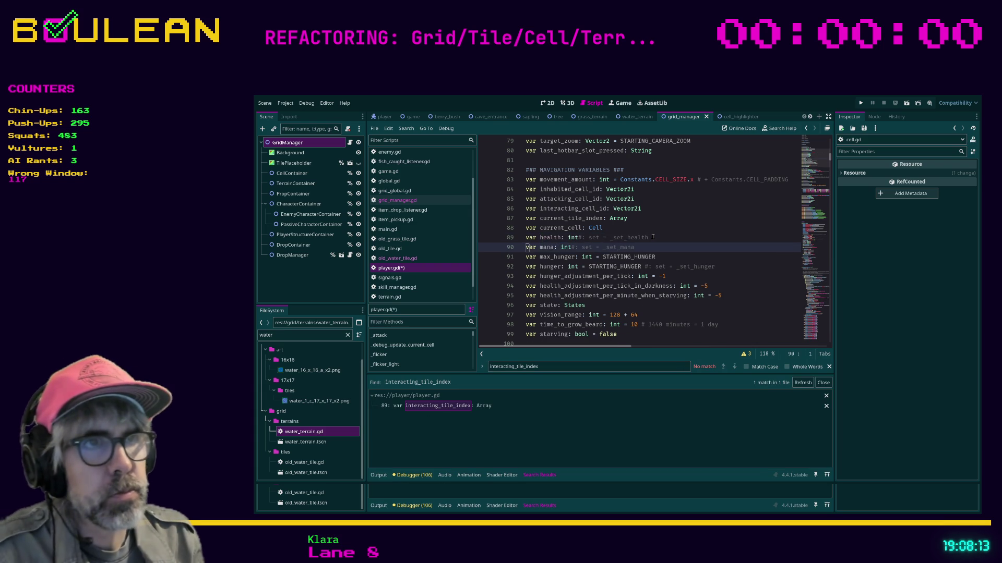
key(ctrl+s)
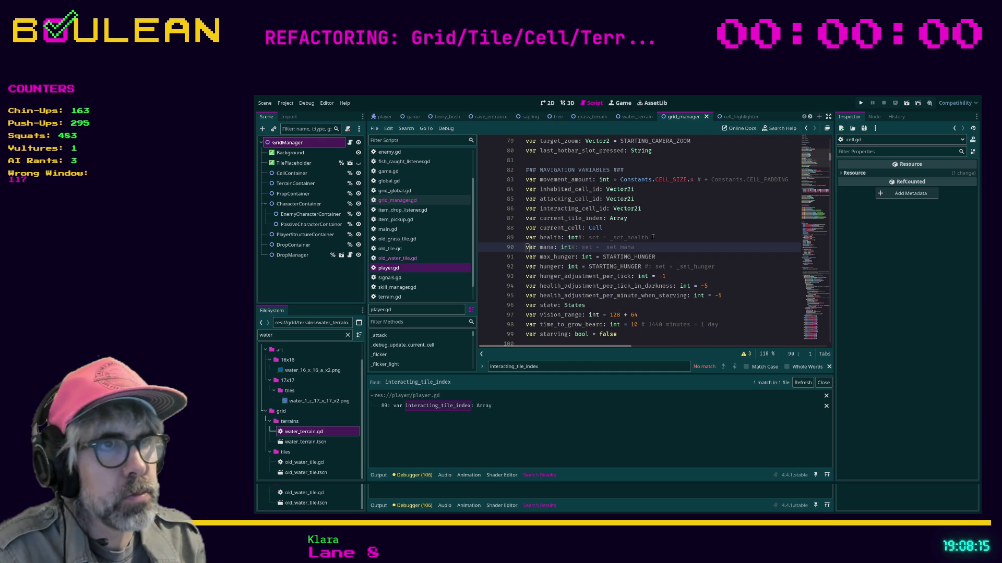
Step: Find and delete the TODO line about clearing the current tile's drops
key(Down)
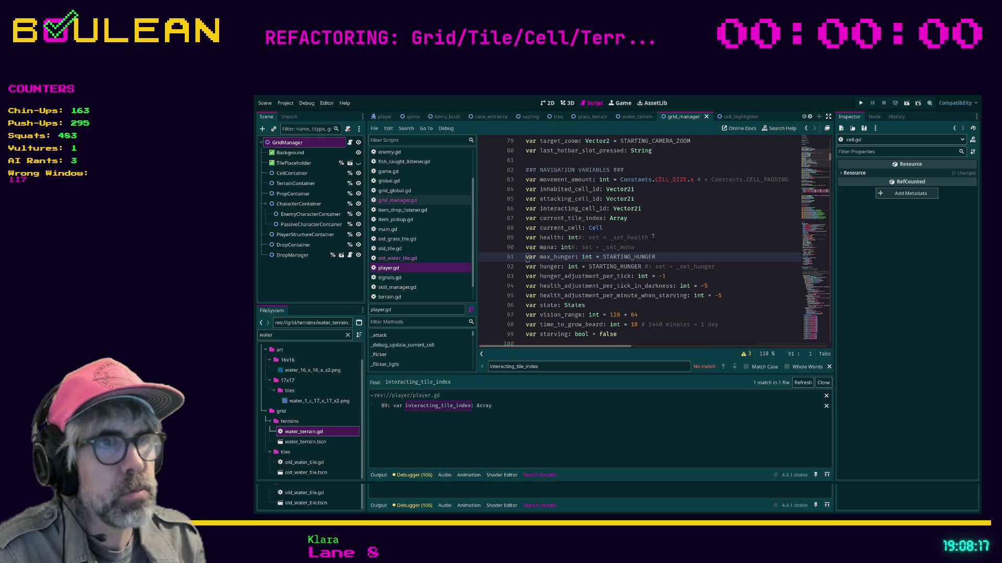
key(ctrl+f)
text(t)
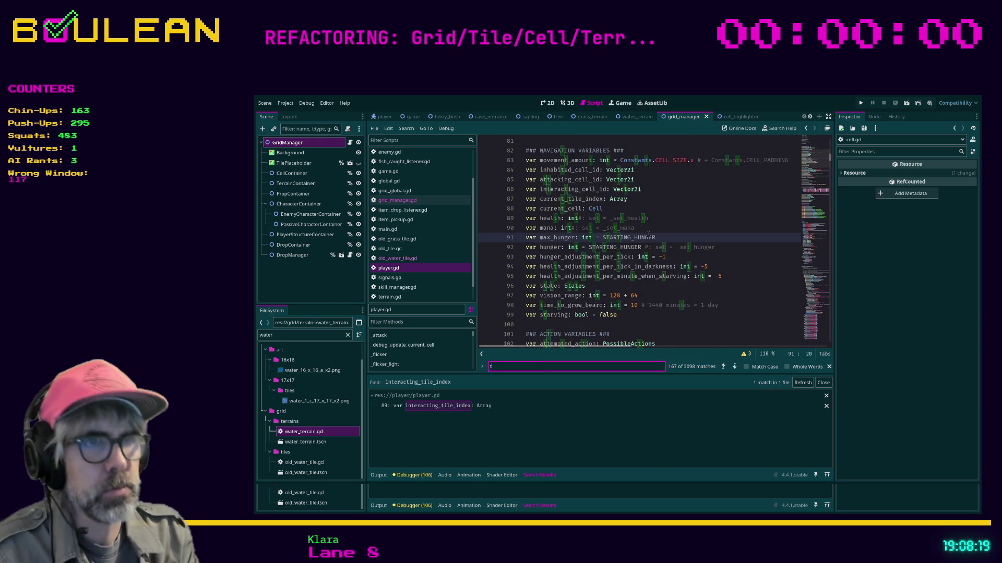
text(ile)
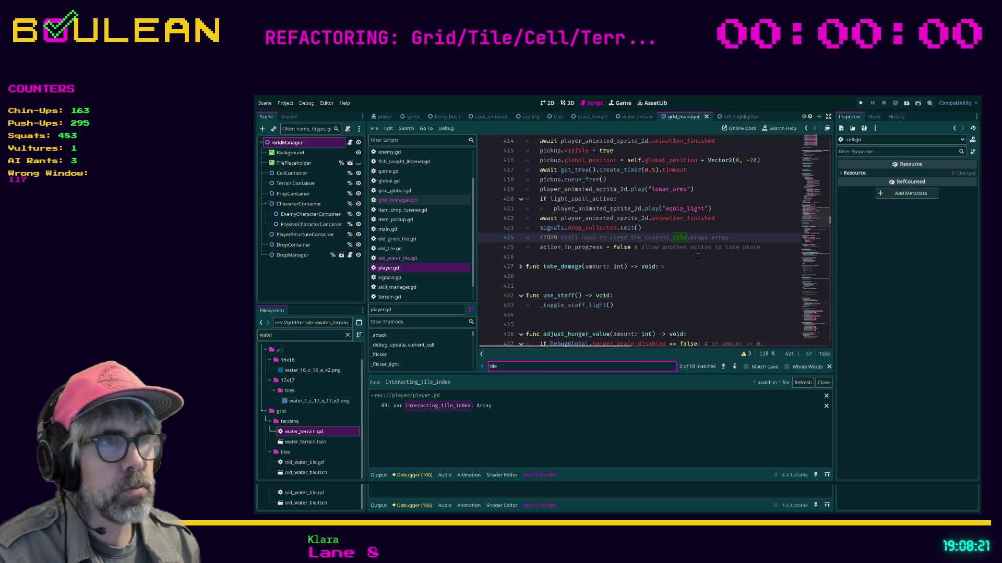
click(740, 238)
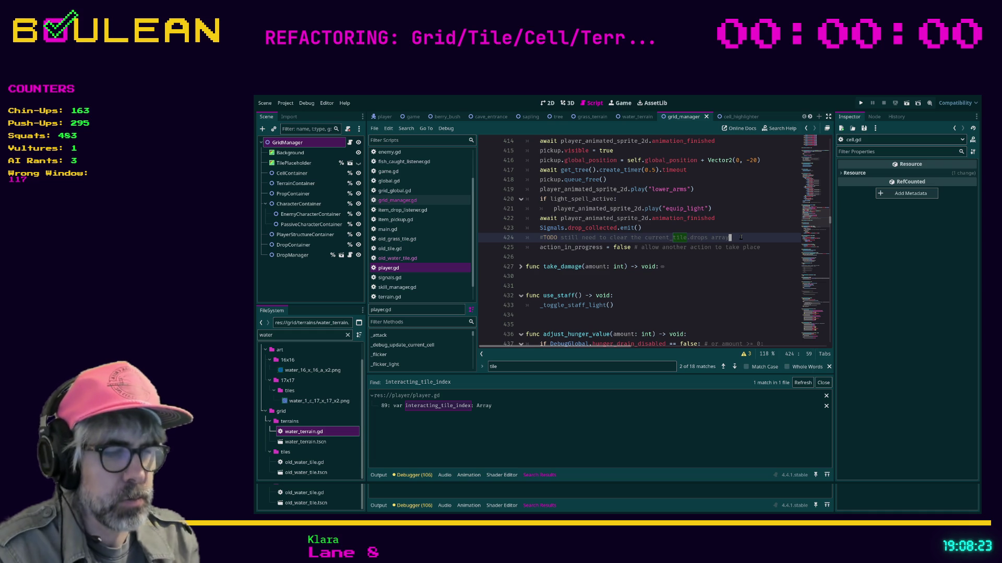
key(ctrl+x)
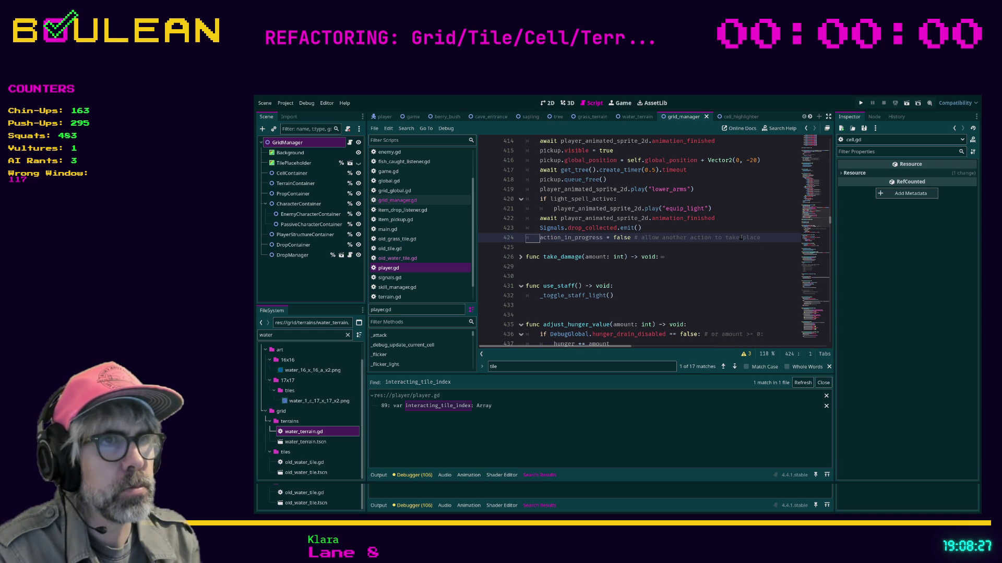
Step: Jump to the next 'tile' match and look over the surrounding code
click(735, 366)
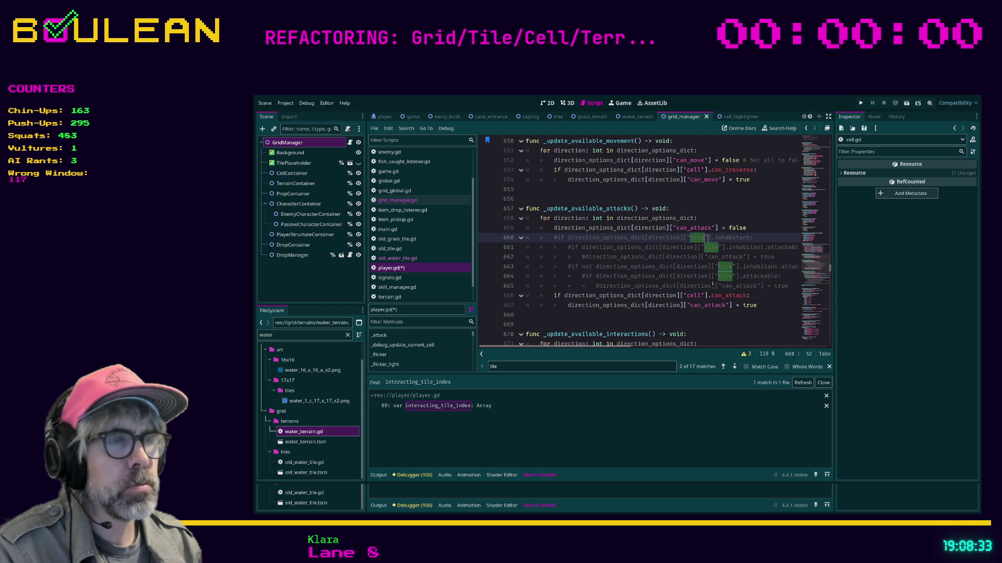
scroll(732, 315, down, 4)
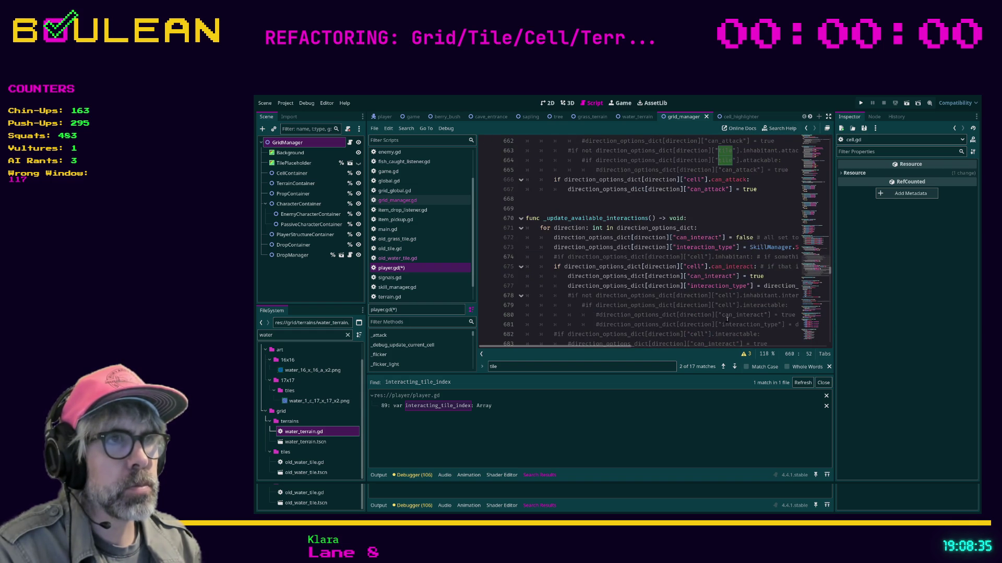
mouse_move(608, 347)
mouse_down()
mouse_move(633, 347)
mouse_move(609, 347)
mouse_up()
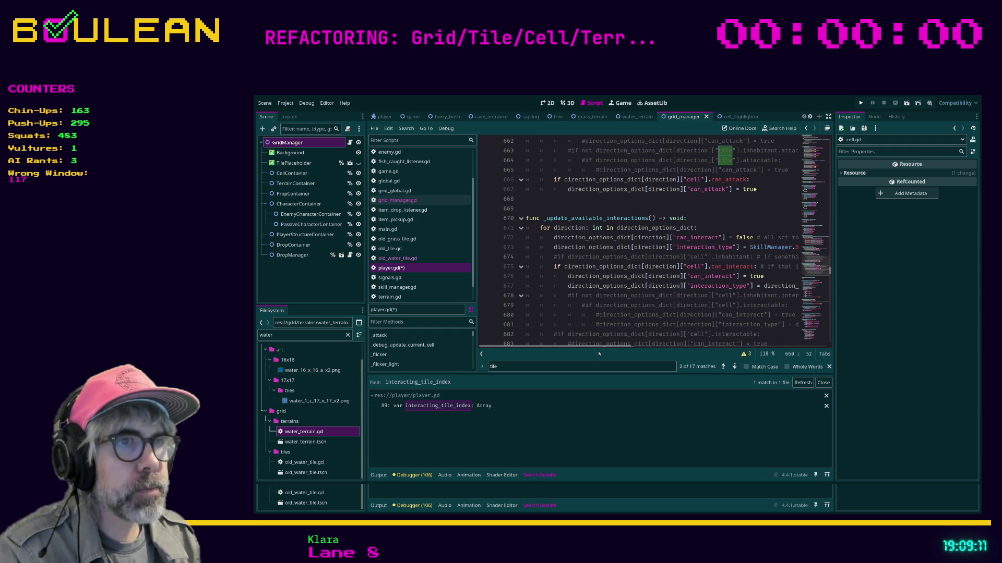
scroll(608, 350, right, 3)
drag(615, 349, 596, 351)
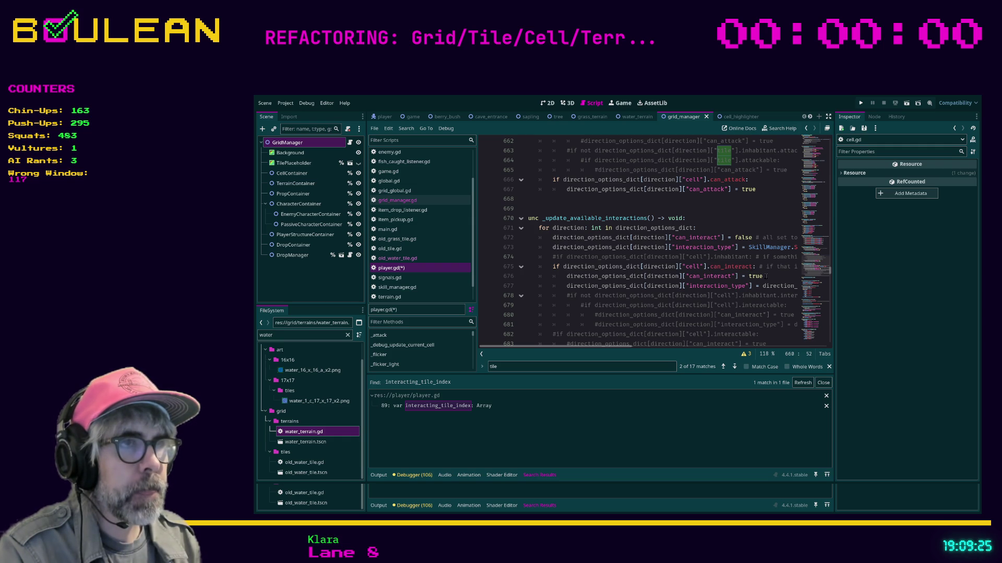
Step: Close the game, cave_entrance and sapling scene tabs and switch to water_terrain
click(308, 332)
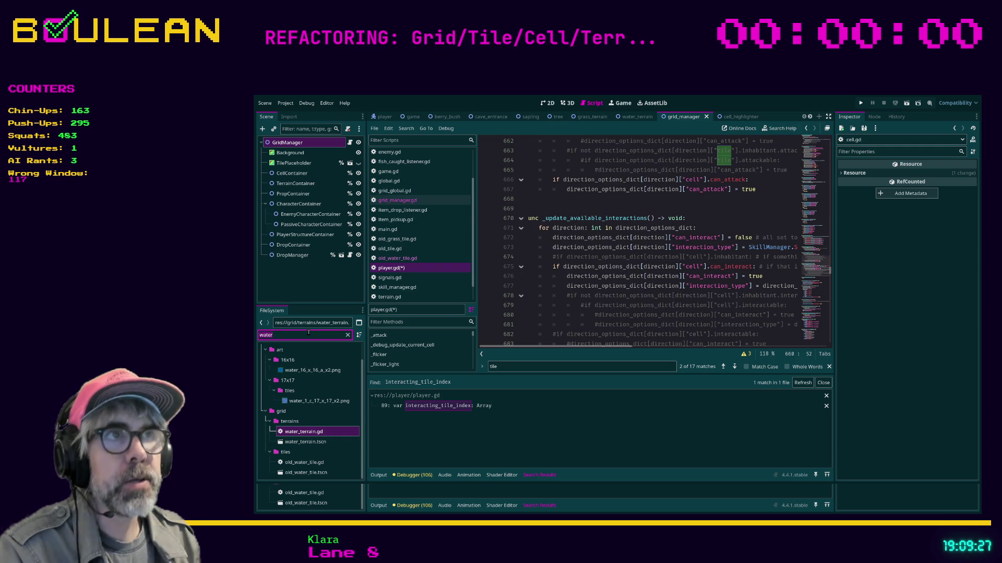
click(414, 117)
click(427, 117)
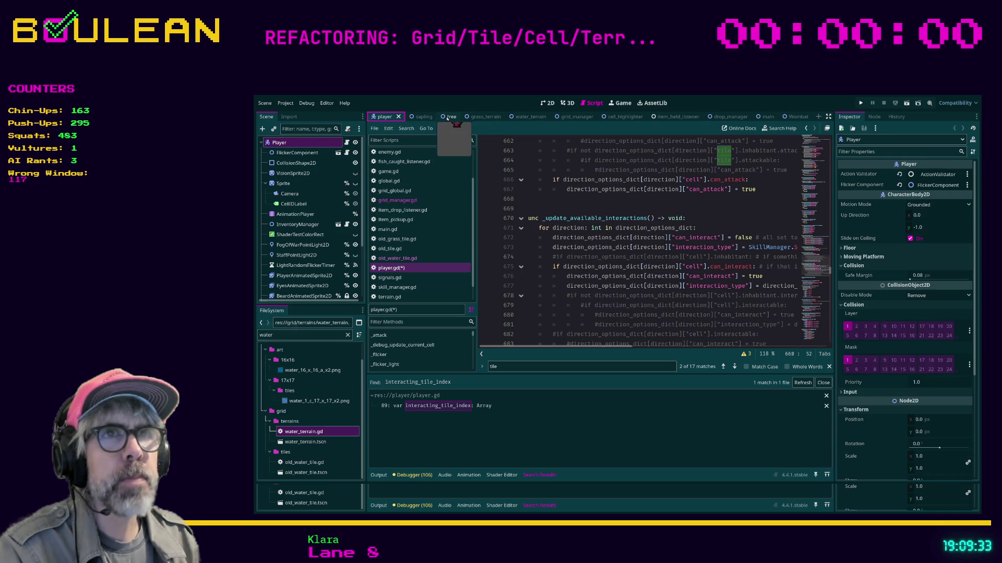
click(444, 117)
click(423, 116)
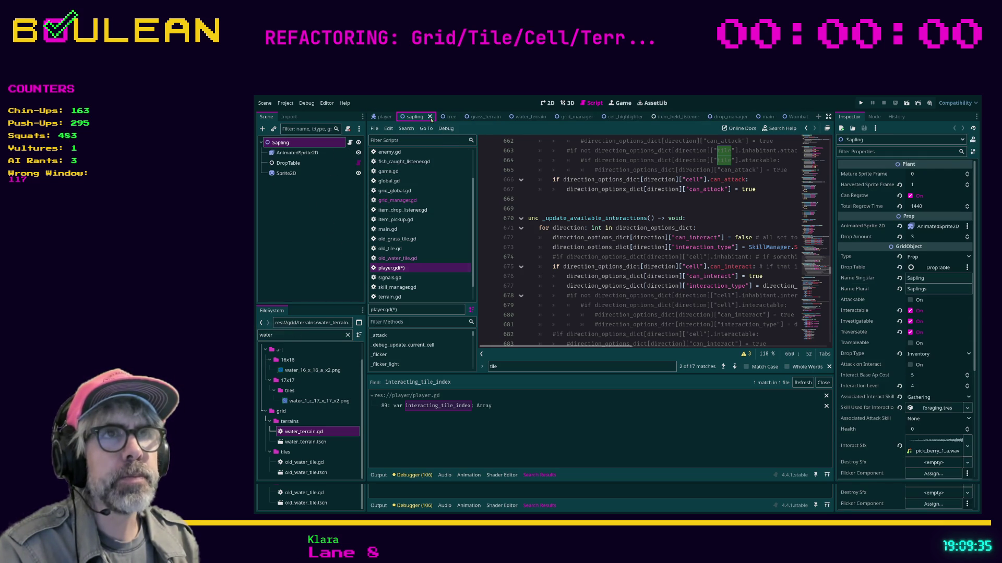
click(430, 118)
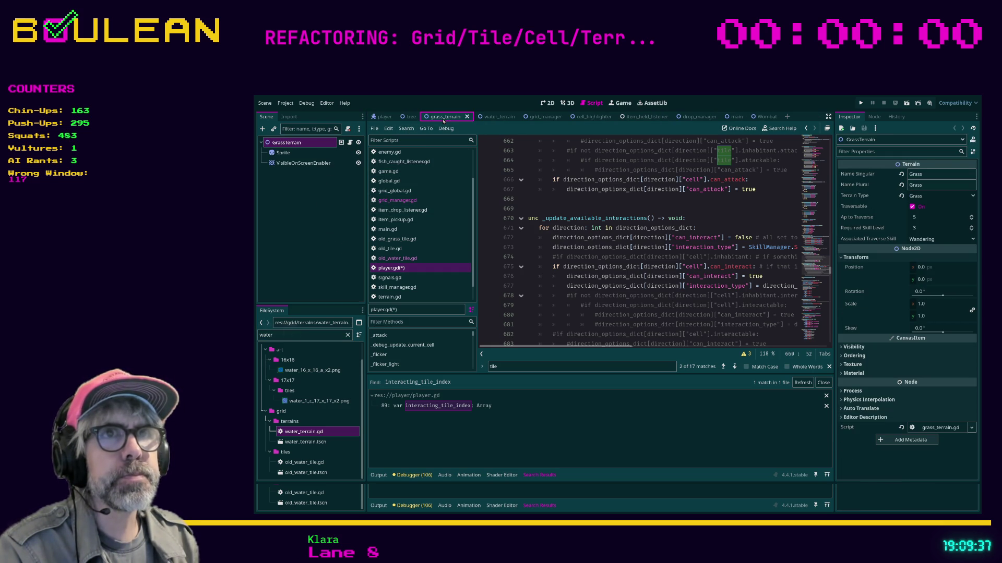
click(491, 118)
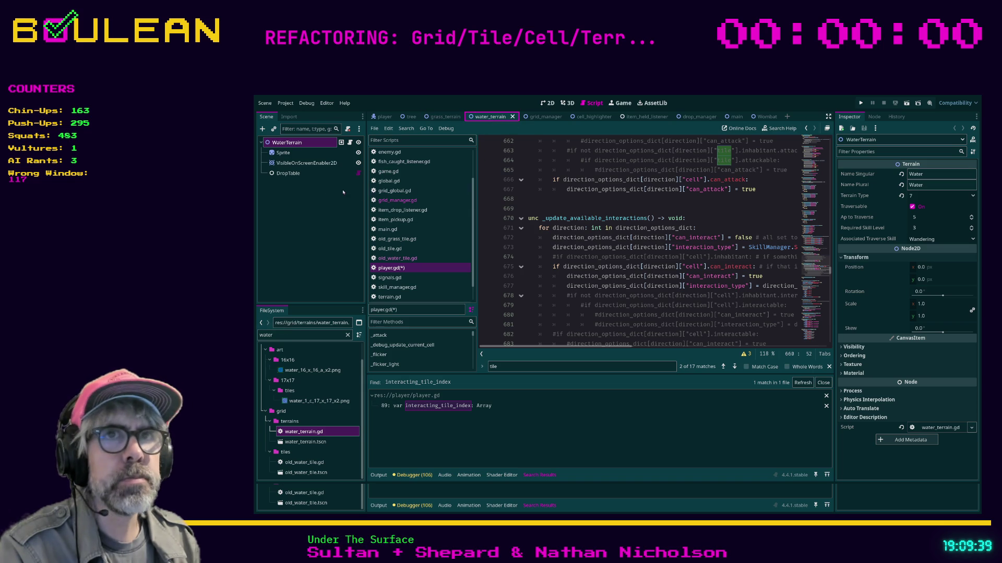
Step: Set the WaterTerrain root node's terrain type to Water and save
click(301, 144)
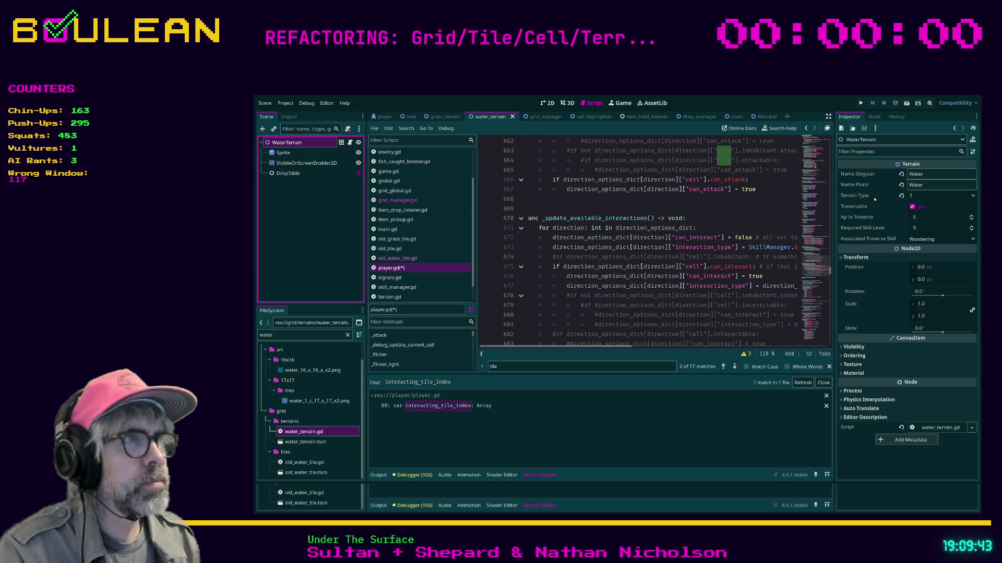
click(929, 198)
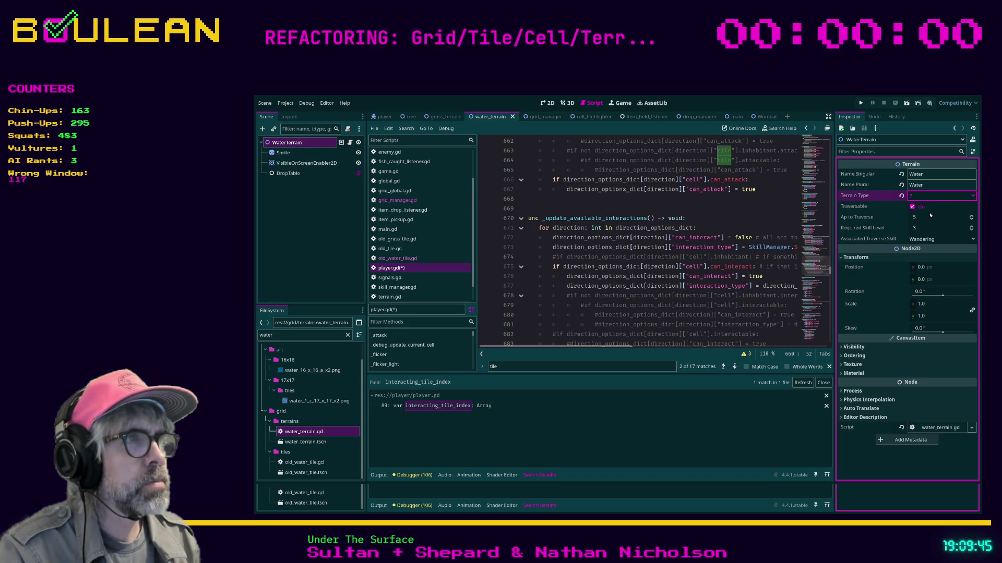
click(921, 269)
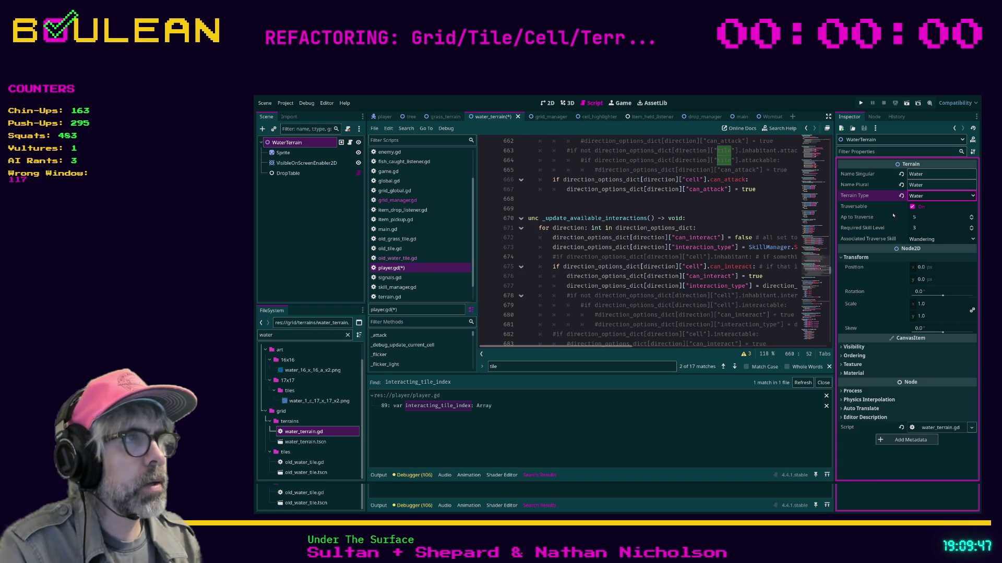
click(730, 218)
key(ctrl+s)
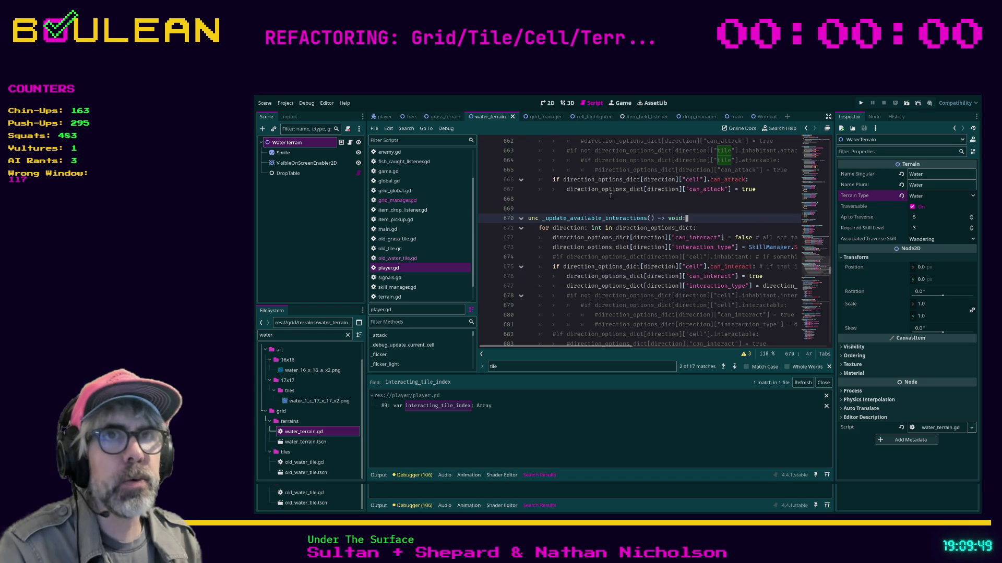
Step: Check the grass_terrain scene's terrain type, then save and launch the game
click(438, 117)
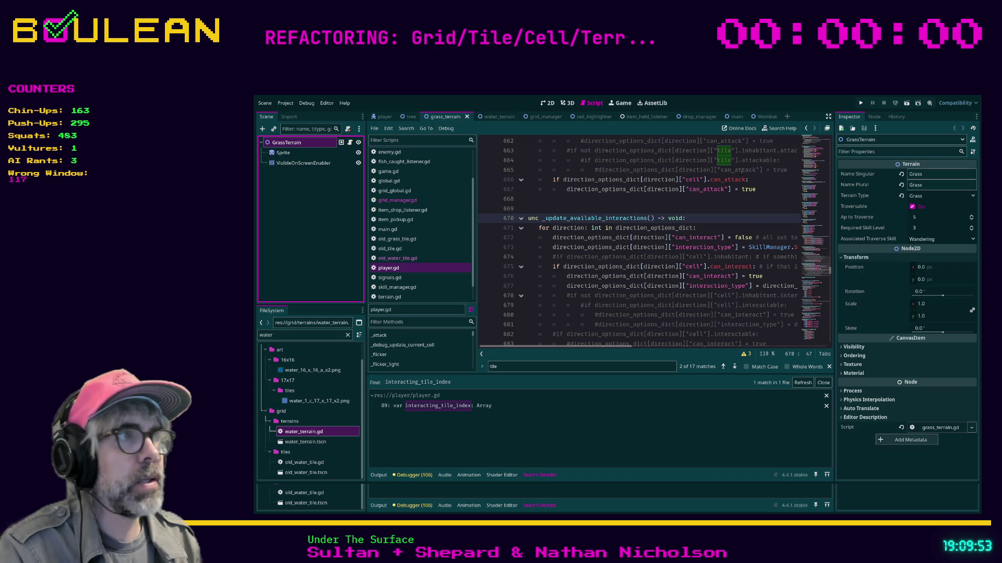
click(917, 196)
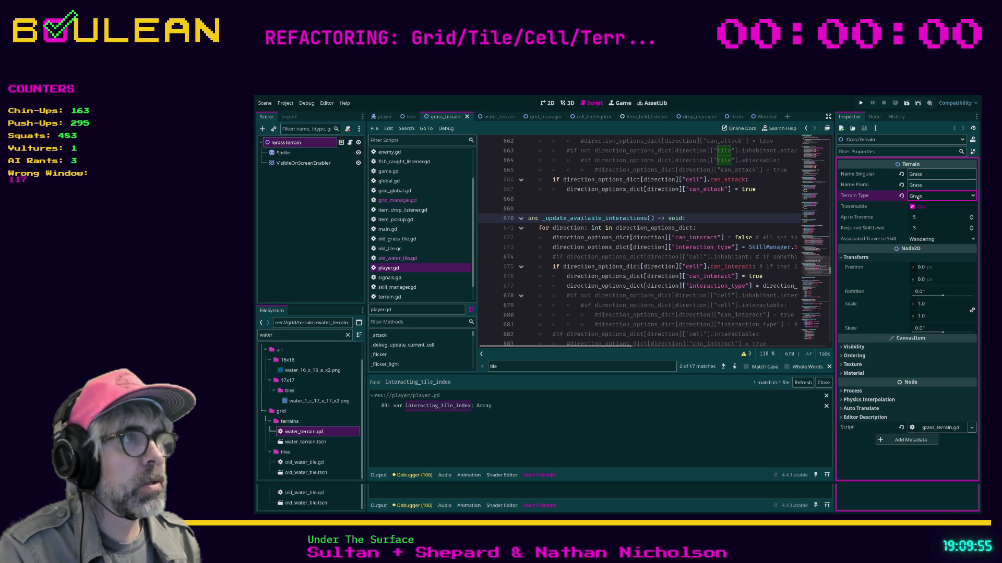
click(749, 218)
key(ctrl+s)
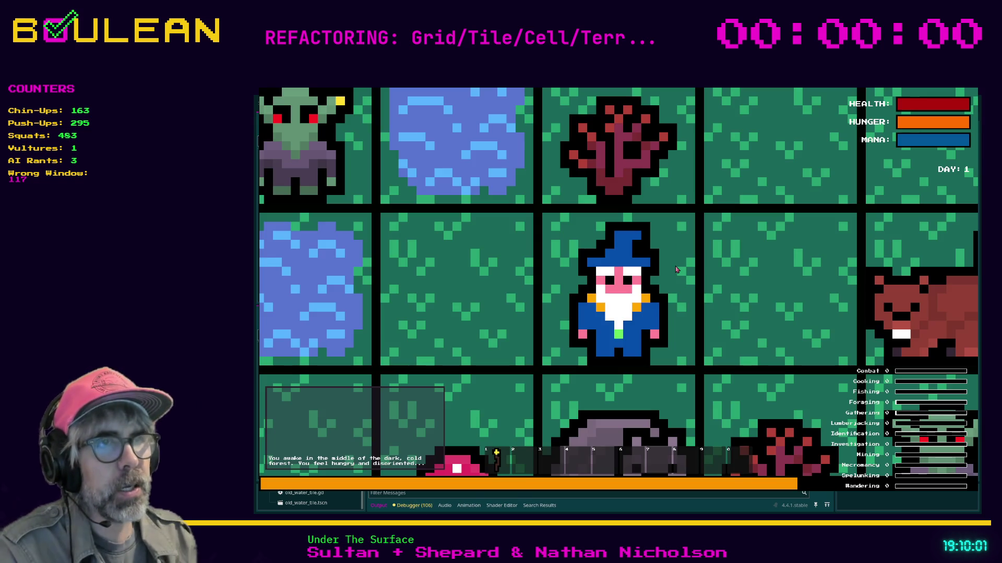
Step: Zoom out in the game, try interacting west and north, then stop the run with F8
scroll(676, 269, down, 2)
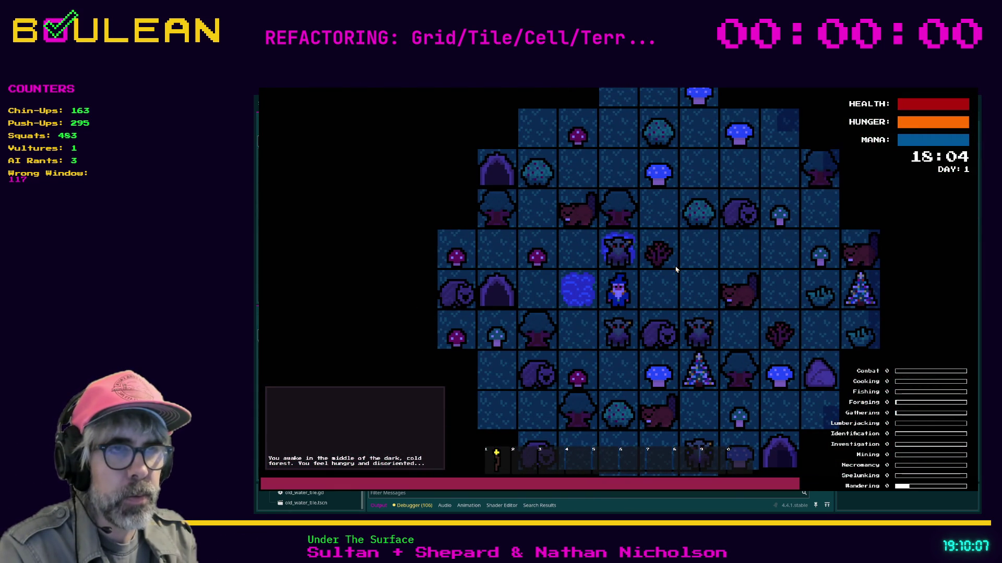
key(Left)
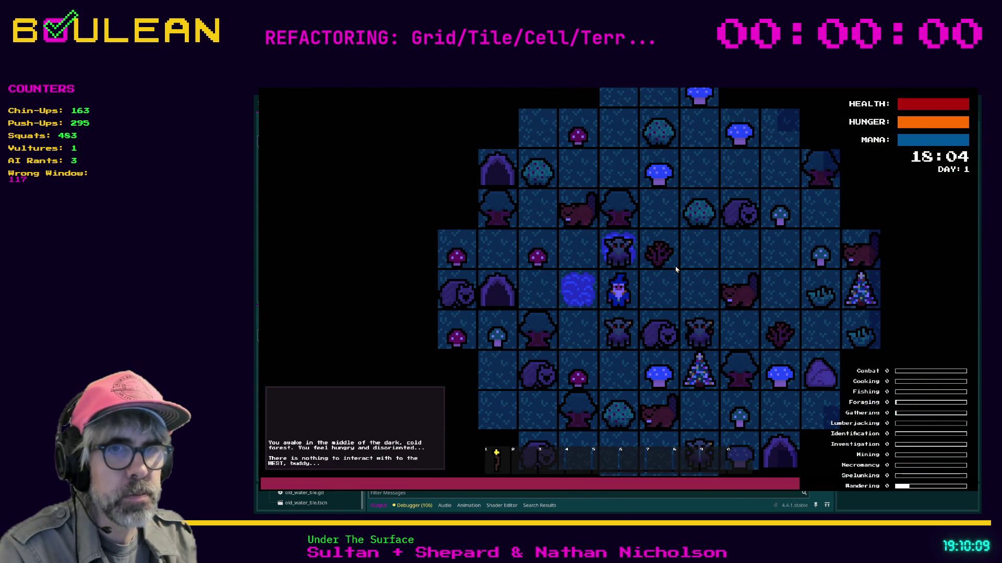
key(Up)
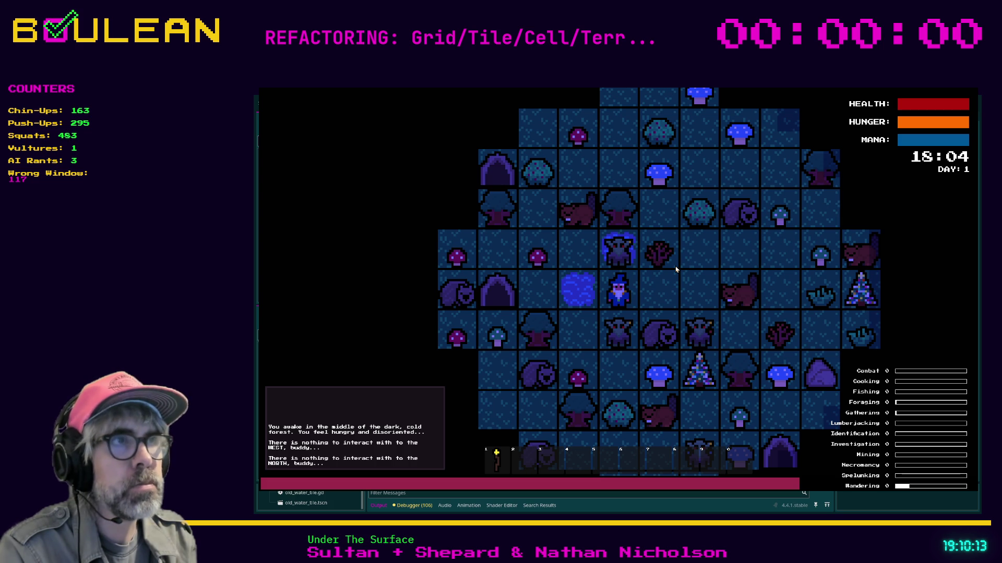
key(F8)
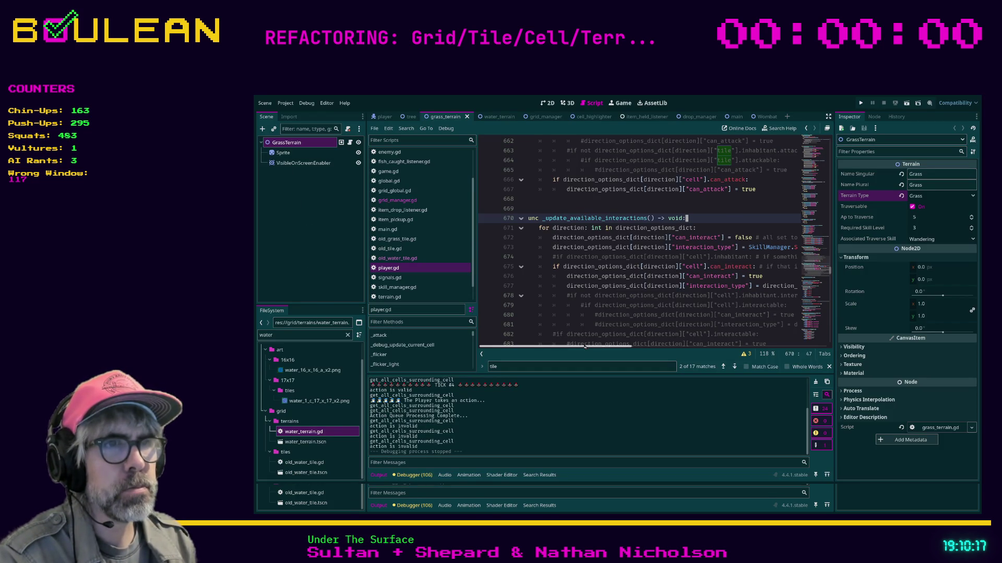
Step: Hide the side docks with distraction-free mode and place the caret at the end of line 674
mouse_move(580, 346)
mouse_down()
mouse_move(598, 351)
mouse_move(571, 343)
mouse_up()
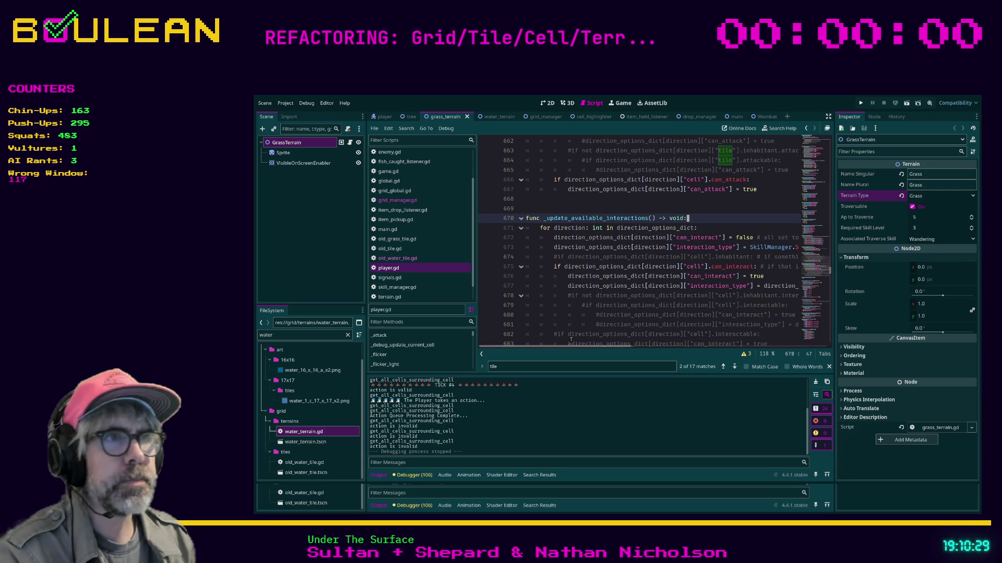
drag(571, 347, 594, 349)
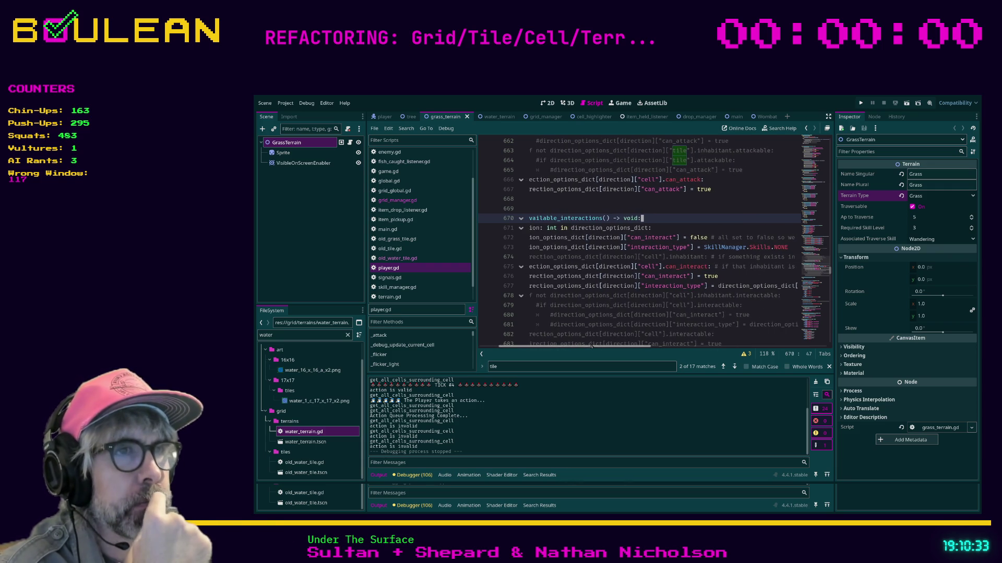
click(756, 281)
key(ctrl+shift+F11)
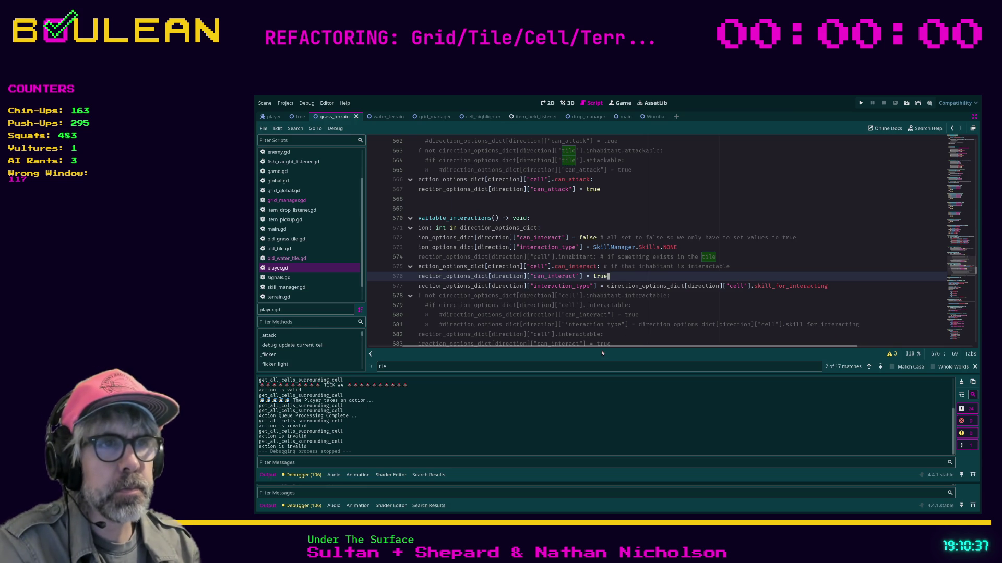
drag(600, 346, 567, 346)
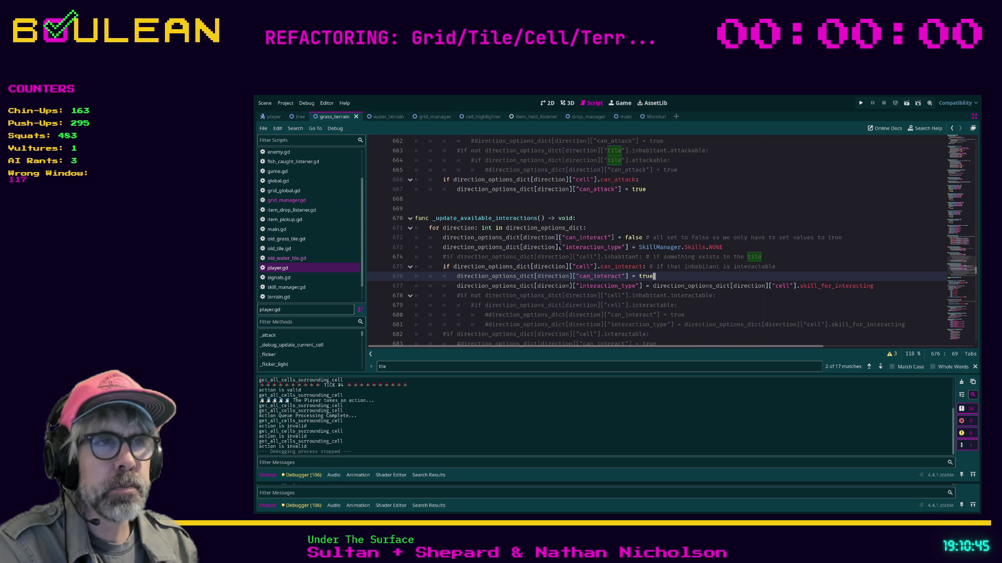
click(552, 256)
click(775, 256)
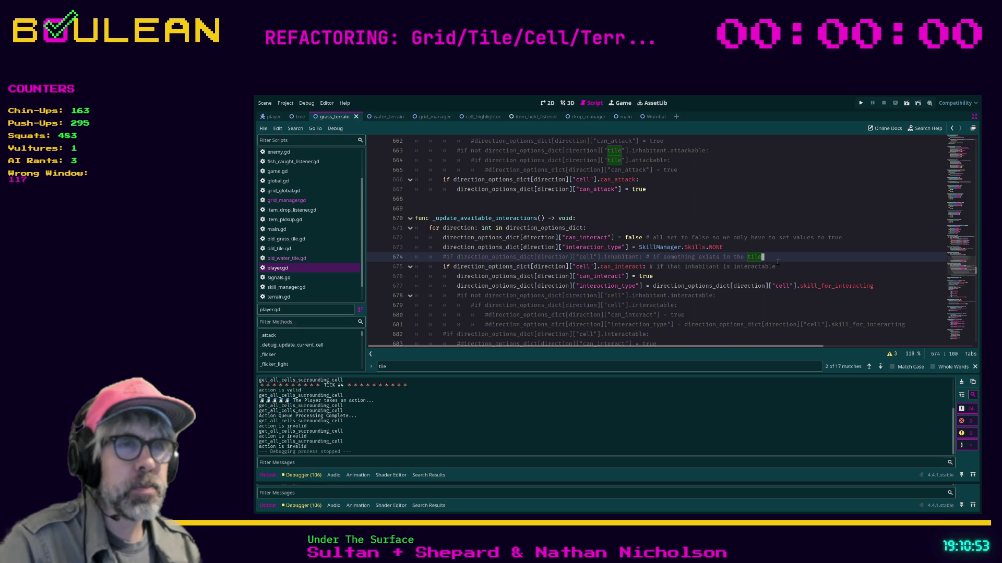
scroll(730, 261, down, 1)
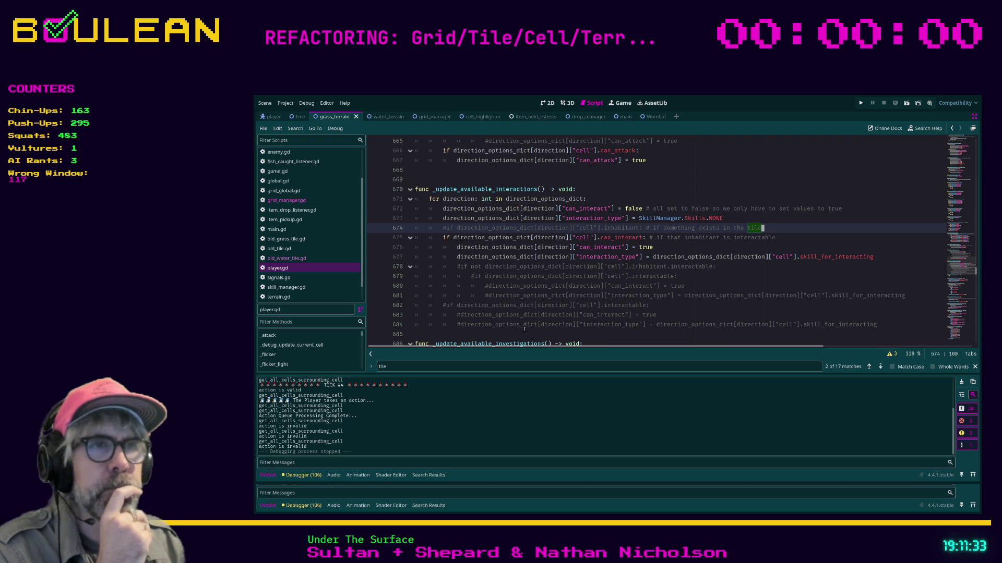
Step: Delete the old commented-out interactable block on lines 679–685
drag(506, 335, 400, 271)
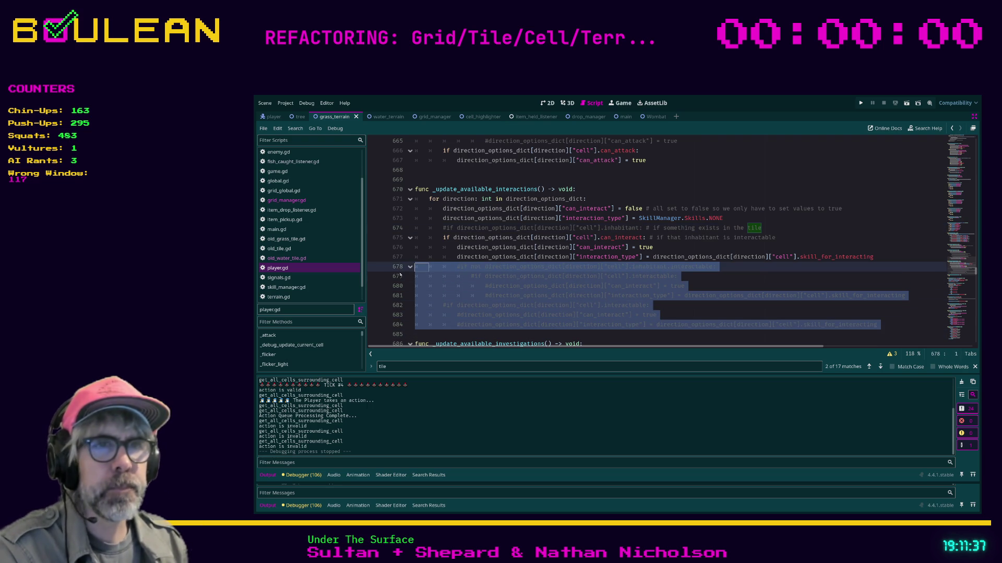
key(ctrl+z)
key(ctrl+shift+k)
key(ctrl+shift+k)
key(ctrl+shift+k)
key(ctrl+shift+k)
key(ctrl+shift+k)
key(Up)
key(Up)
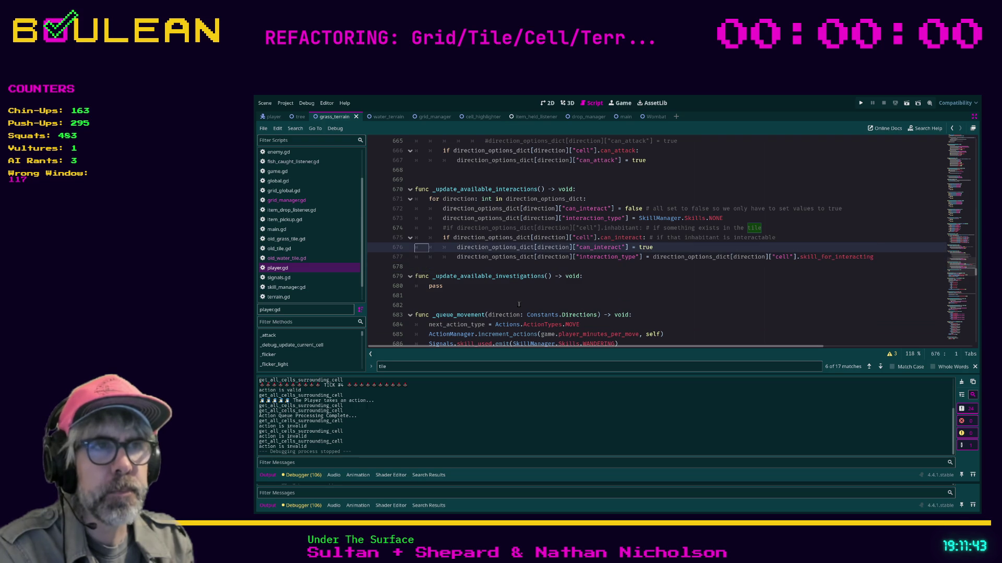
Step: Add print("❌❌❌❌❌ CAN INTERACT SET TO TRUE") above the can_interact assignment
key(Return)
key(Up)
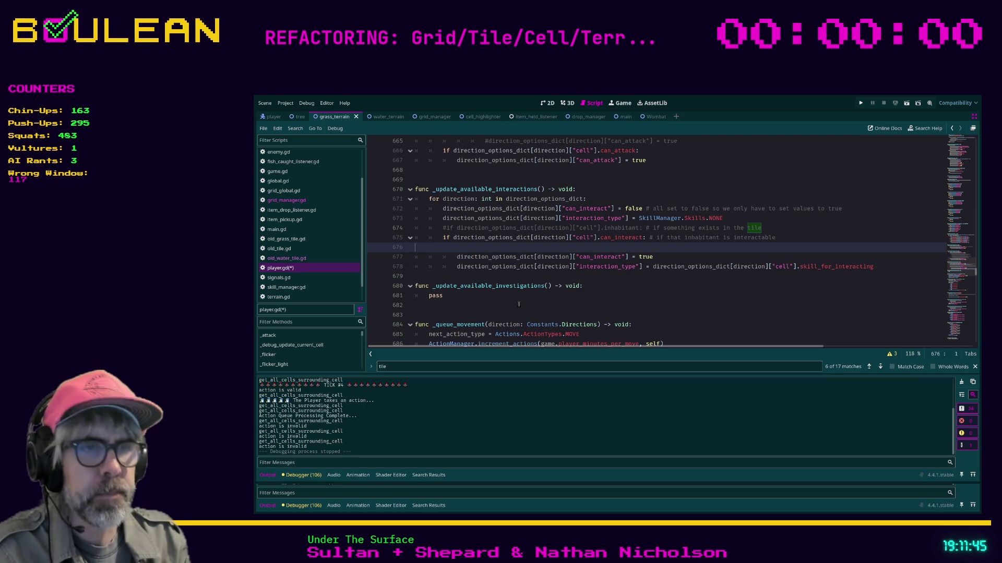
key(Tab)
text(prin)
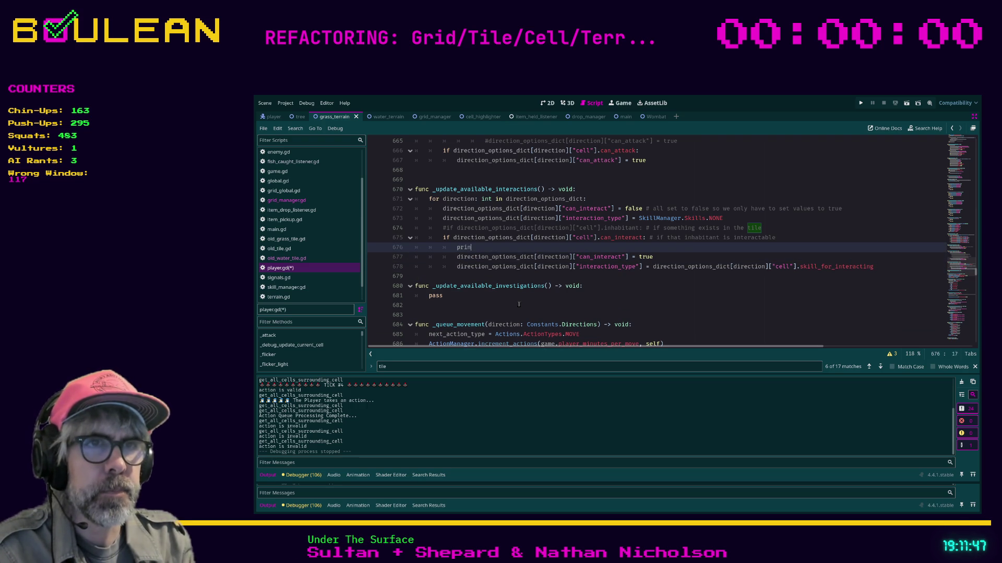
text(t ")
key(BackSpace)
key(BackSpace)
text(("CAN INTERACT )
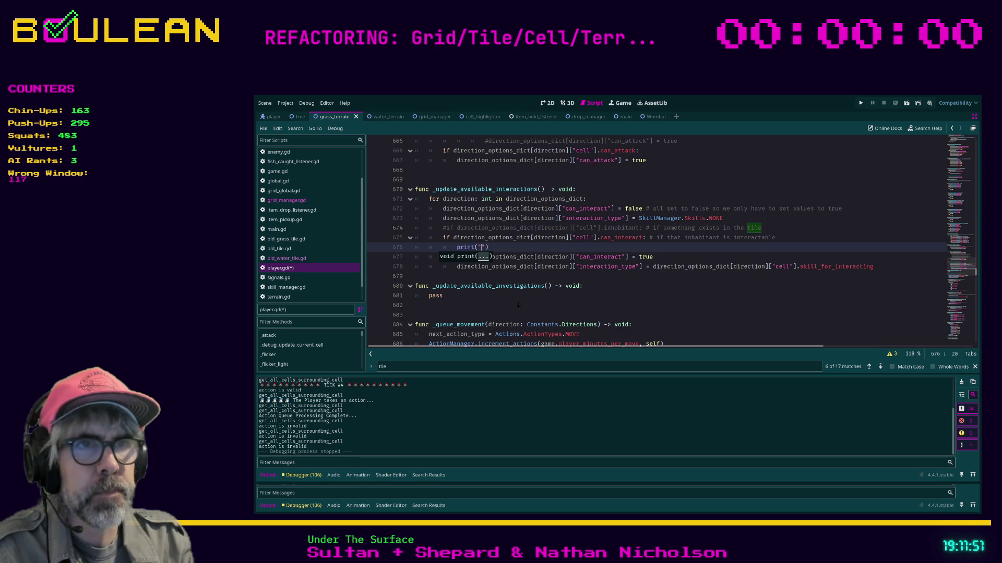
text(SET TO TRUE)
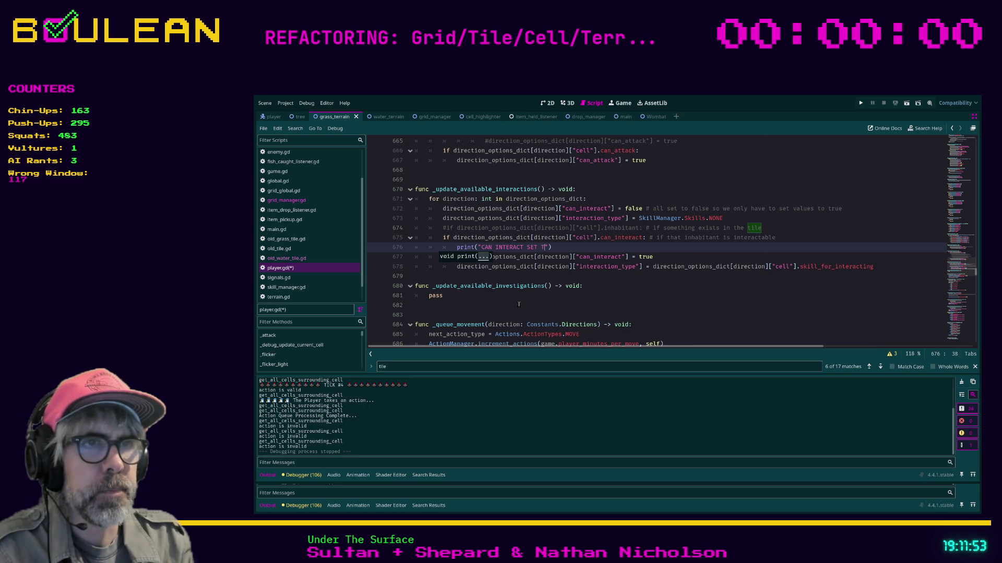
click(481, 248)
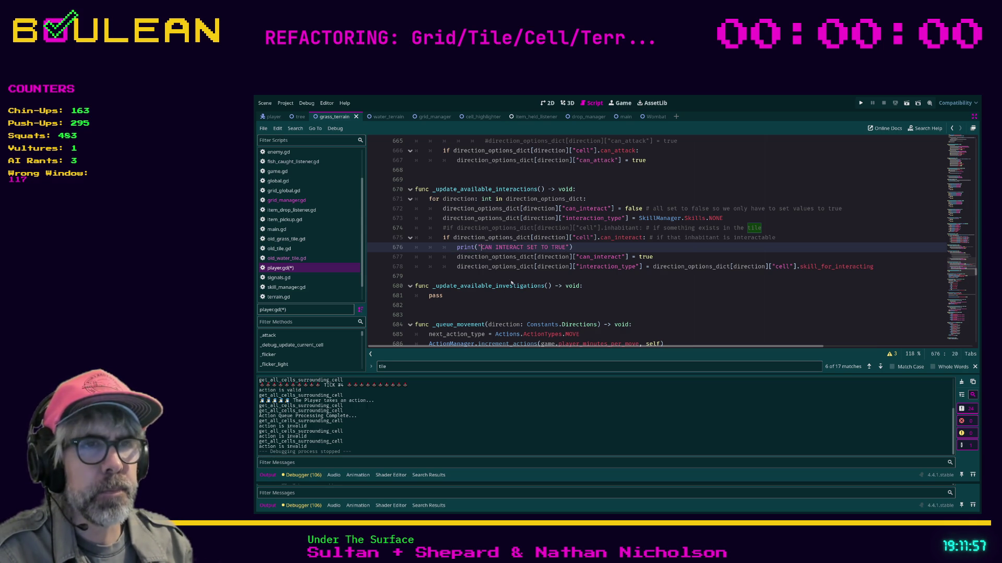
text(❌❌❌❌❌)
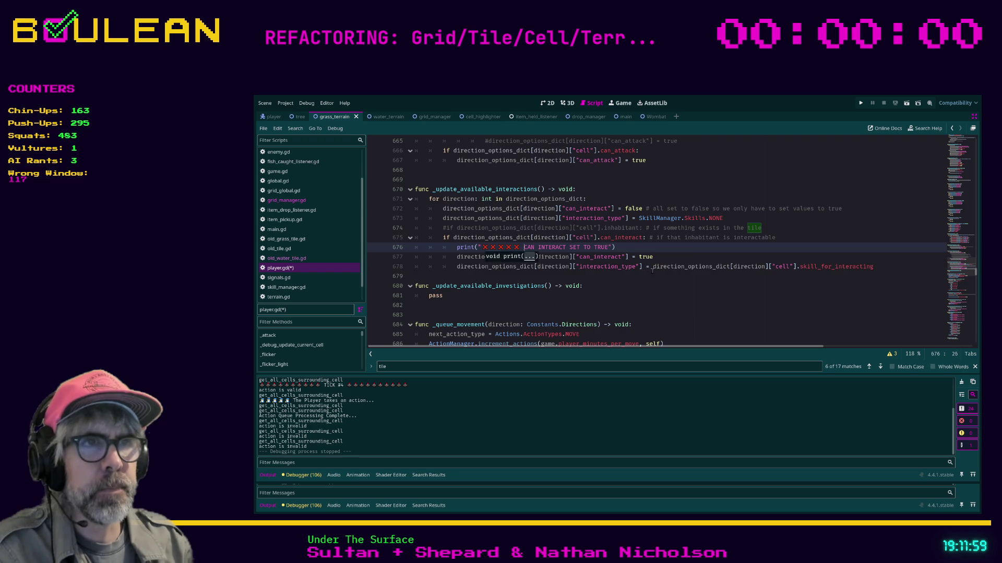
Step: Save the script and start a test run of the game
click(654, 267)
key(ctrl+s)
key(ctrl+s)
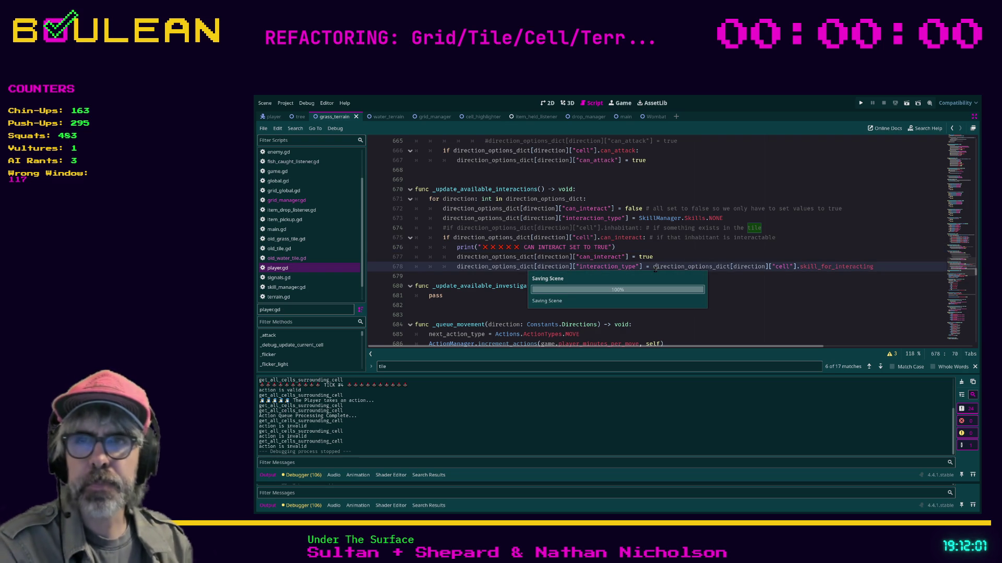
key(F5)
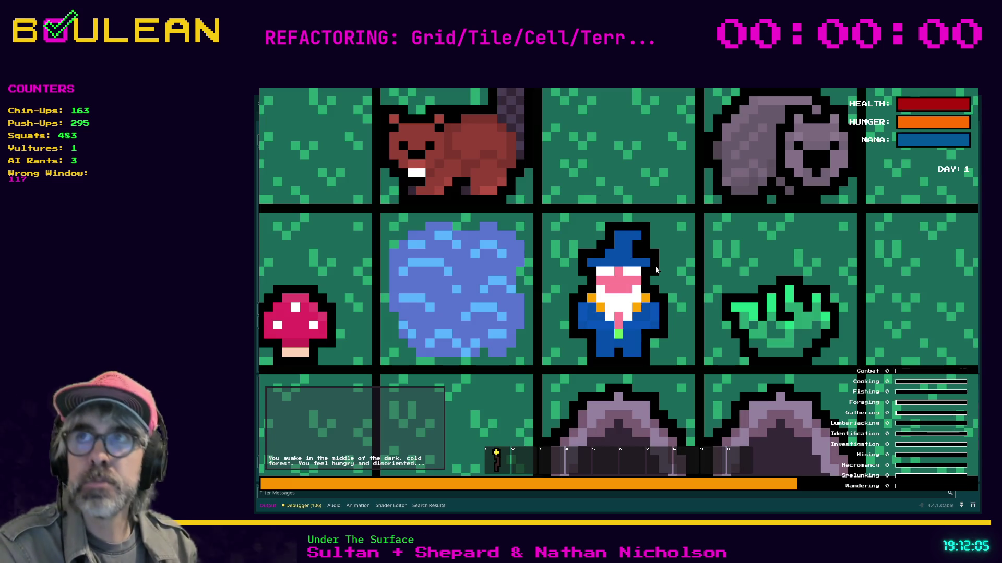
Step: Take a few player turns while watching the CAN INTERACT SET TO TRUE log, then stop the game
scroll(656, 270, down, 5)
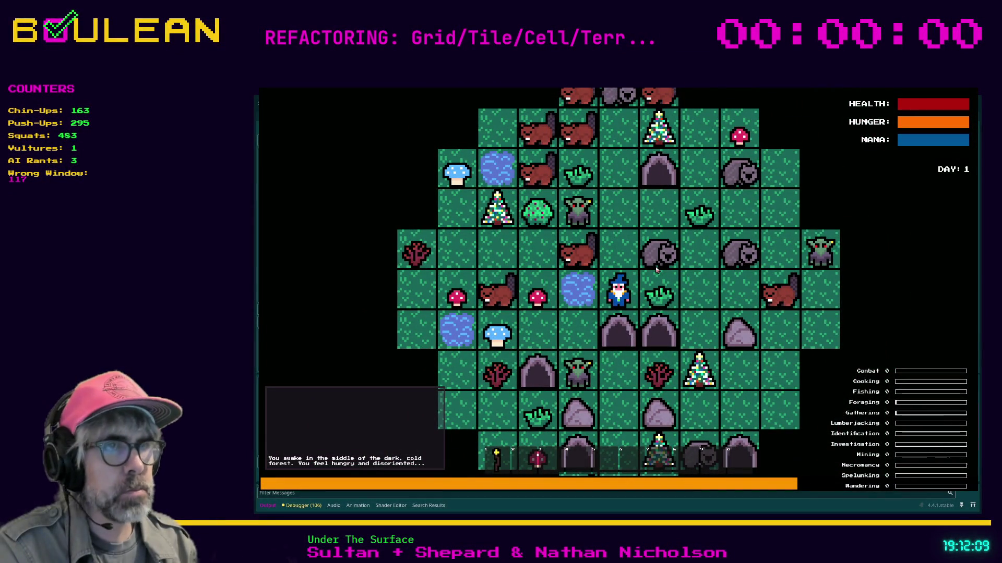
key(alt+Tab)
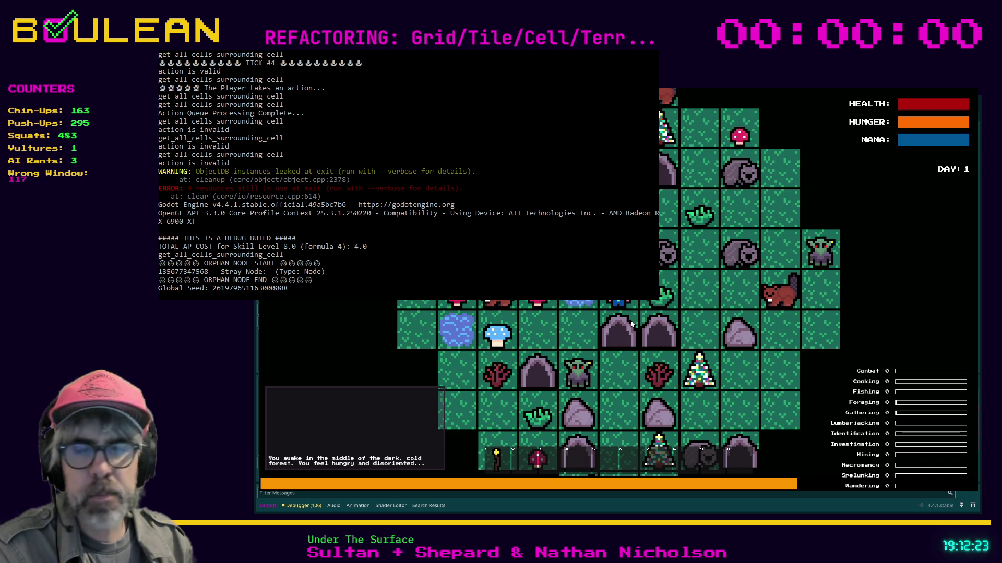
key(Up)
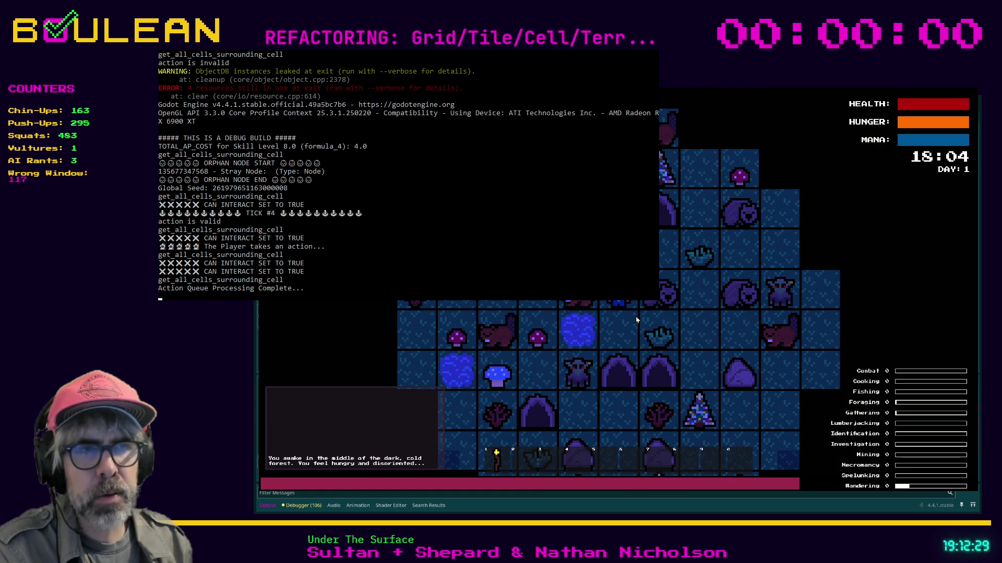
key(Down)
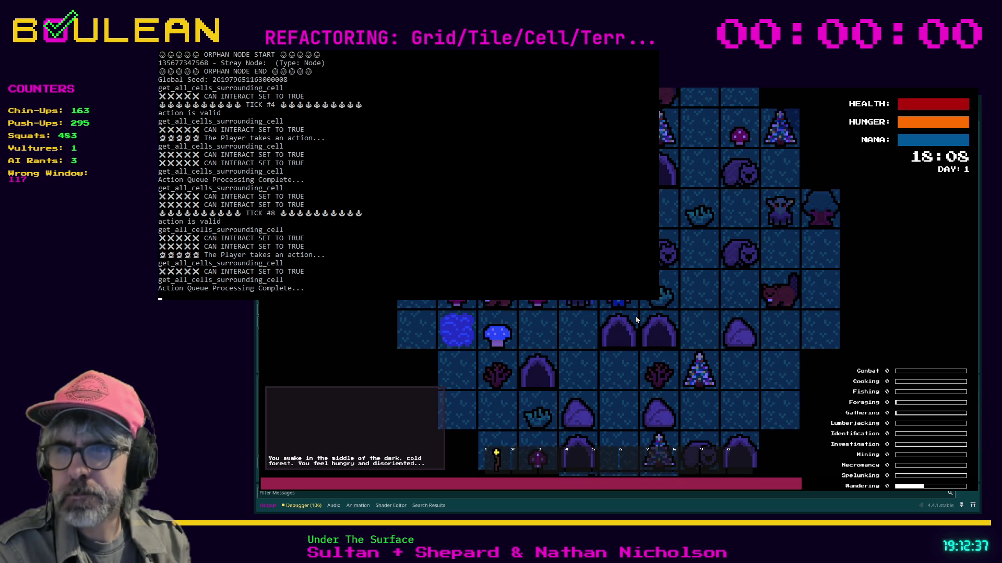
key(d)
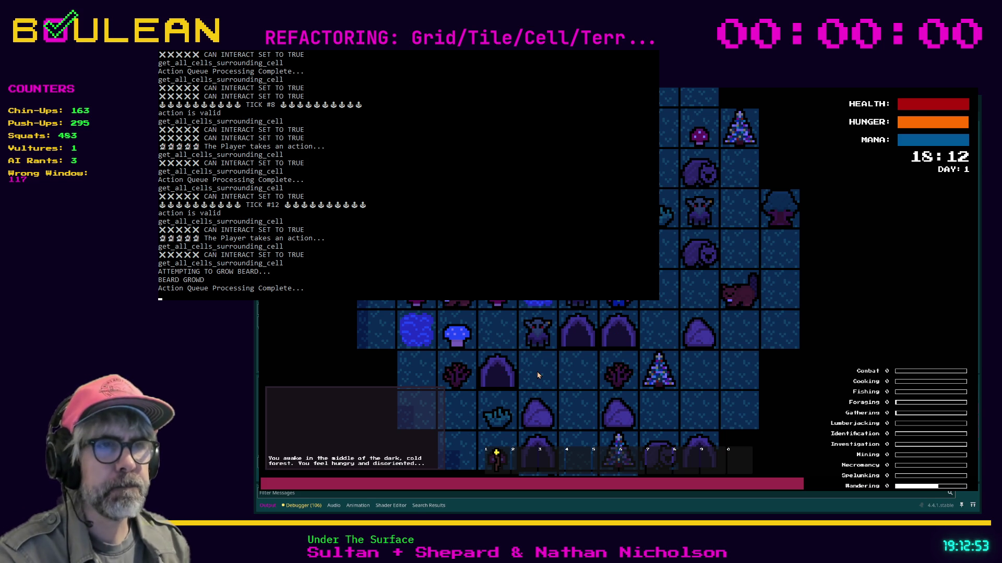
key(Escape)
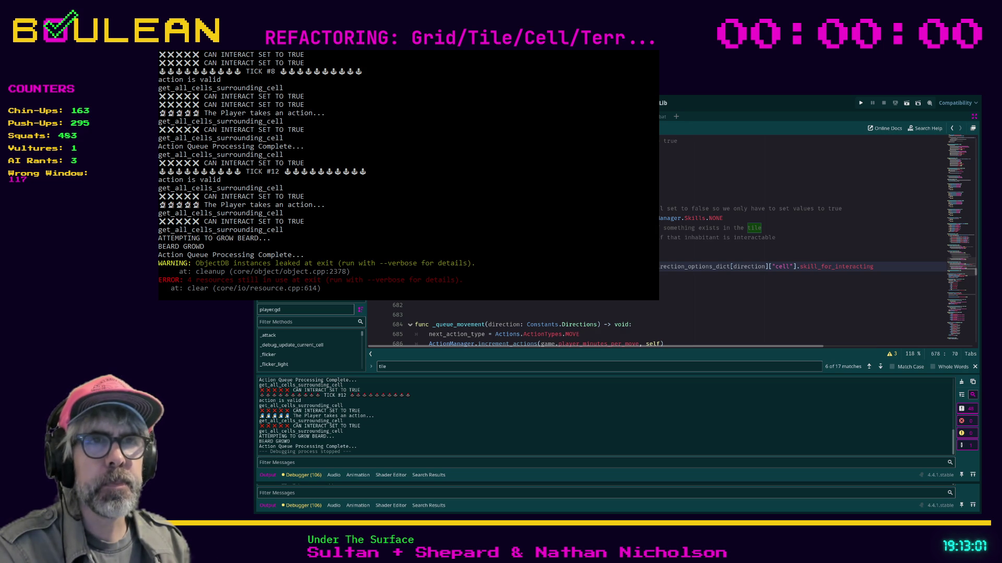
Step: Insert a new indented line at empty line 679 below the interaction lookup
click(730, 277)
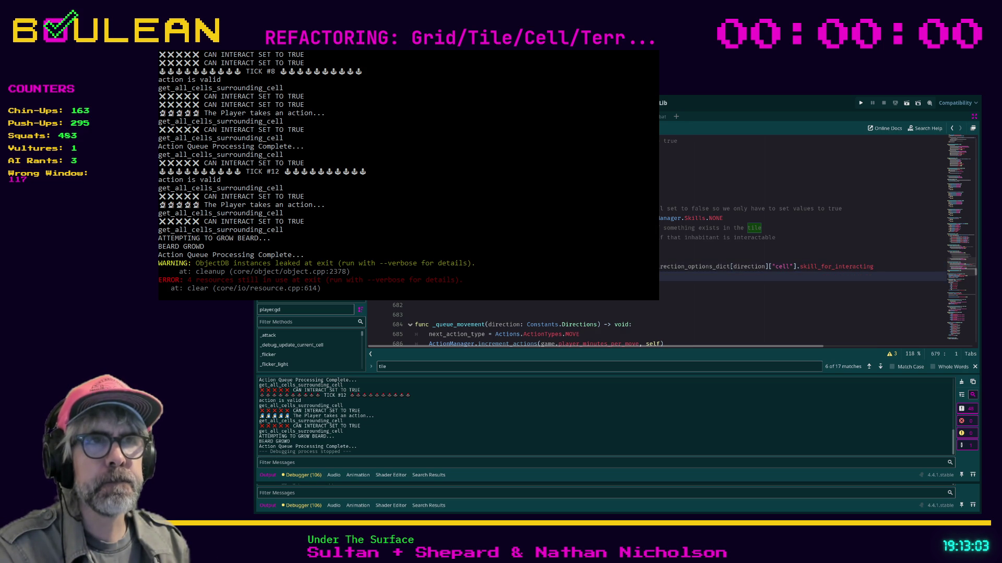
key(Tab)
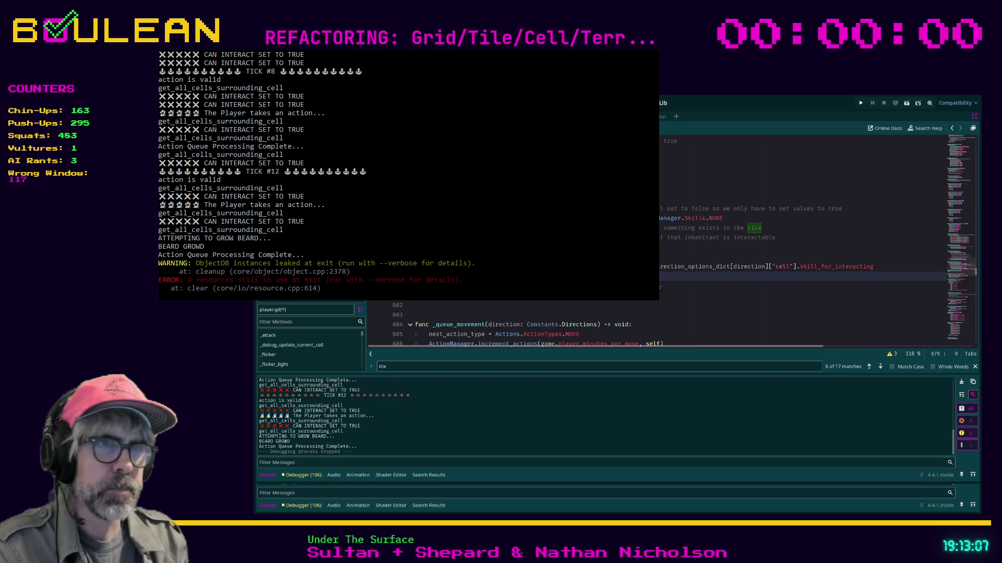
key(Return)
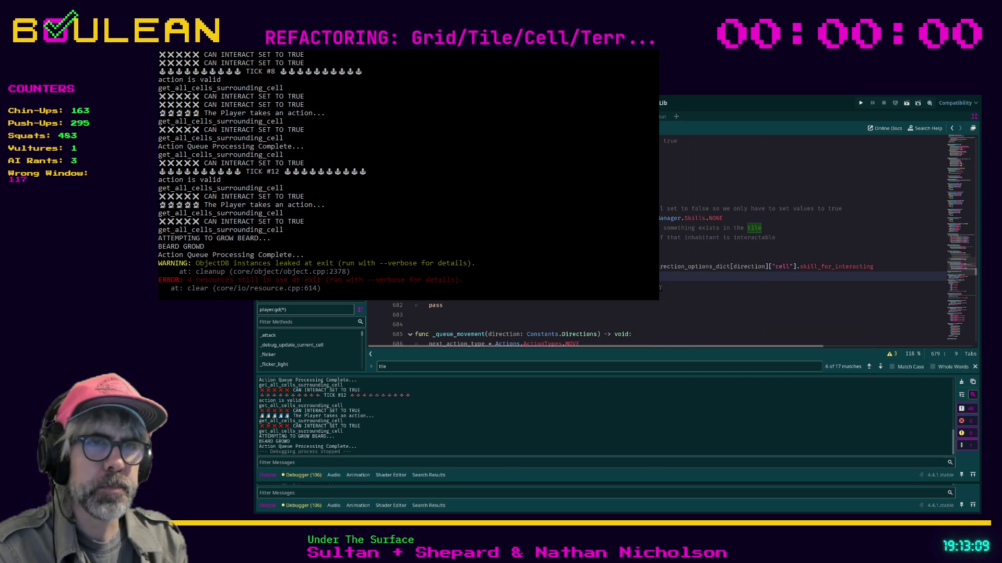
Step: Scroll down player.gd to line 818 above _on_day_advanced
scroll(662, 289, down, 1)
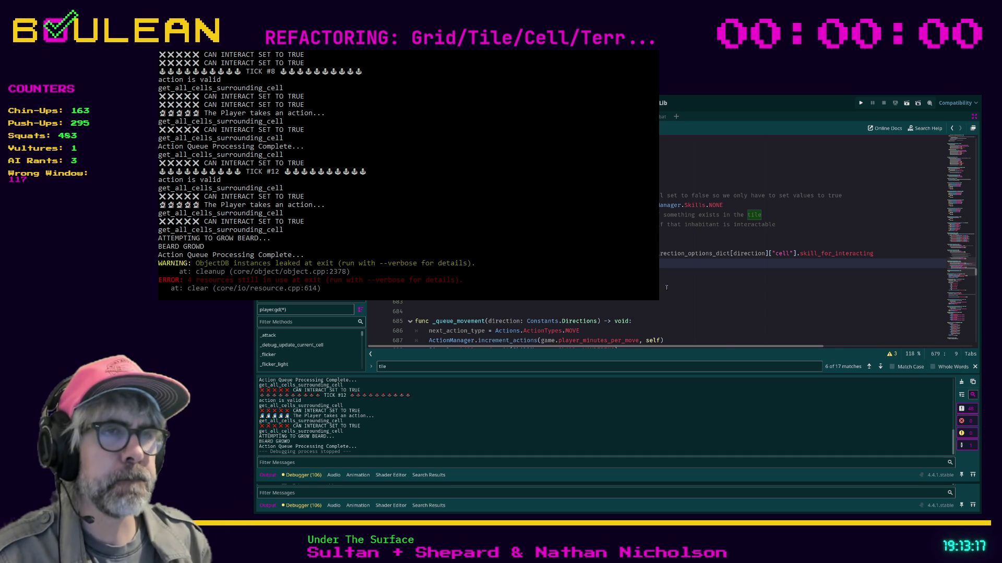
scroll(803, 219, down, 5)
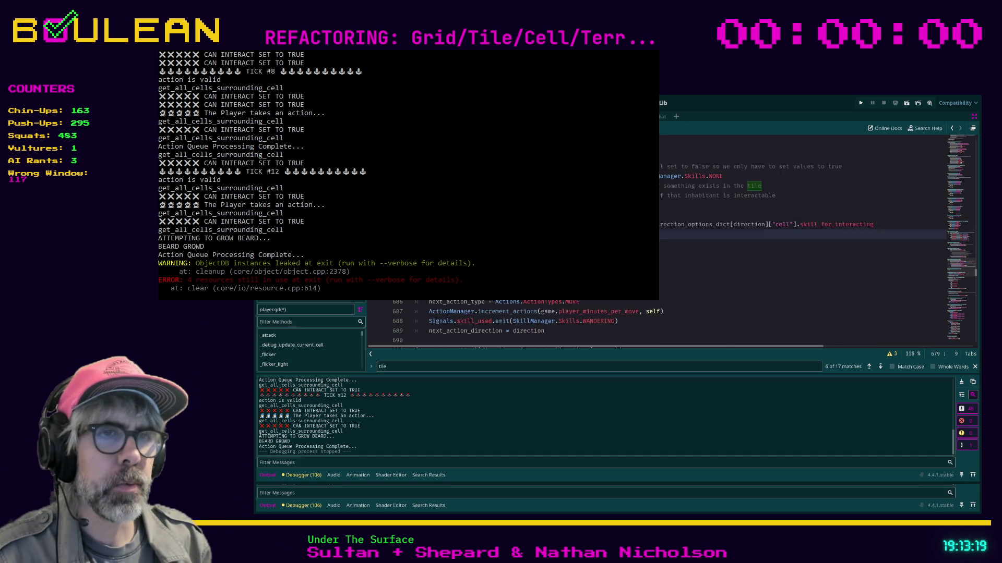
scroll(684, 242, down, 5)
scroll(684, 241, down, 6)
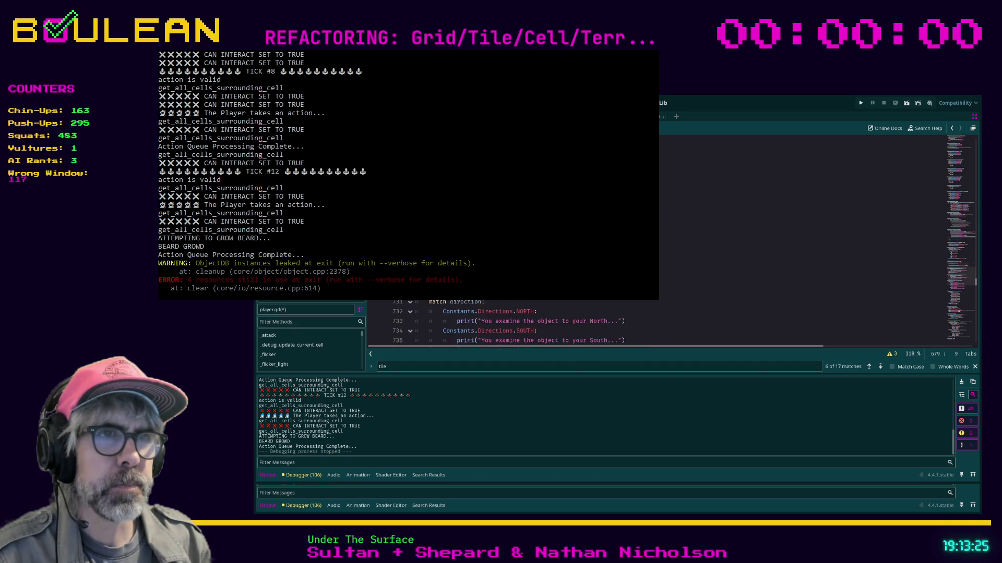
scroll(684, 241, down, 4)
scroll(684, 242, down, 11)
scroll(684, 242, down, 11)
scroll(684, 241, down, 3)
click(647, 297)
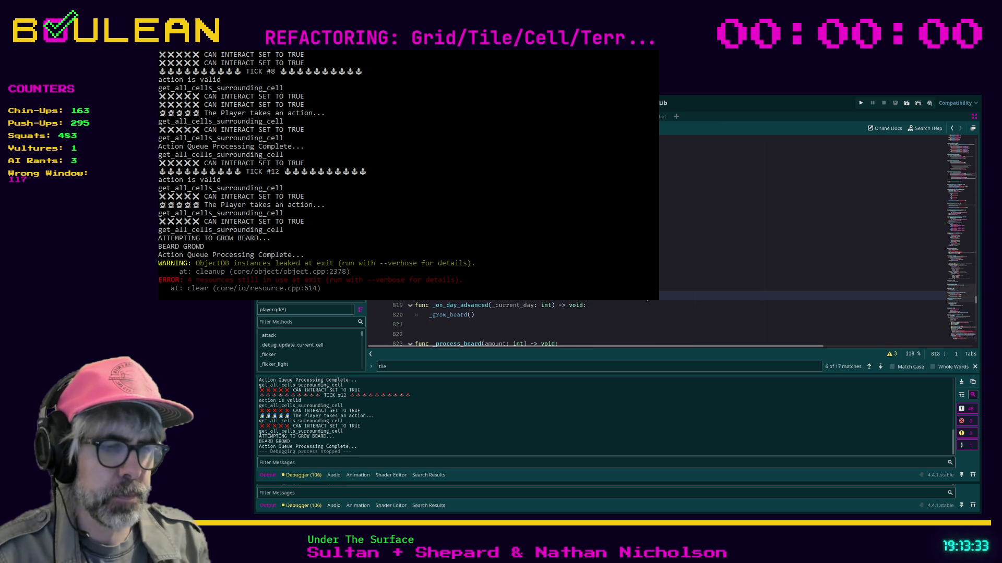
Step: Switch to grid_manager.gd and find the water_terrain cell-setup code
key(ctrl+f)
text(interact)
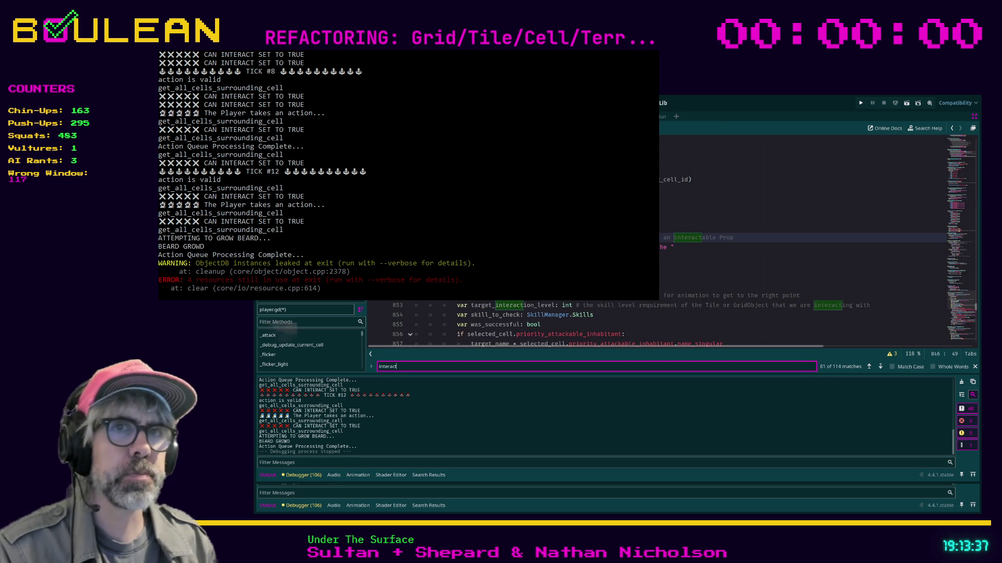
key(alt+Left)
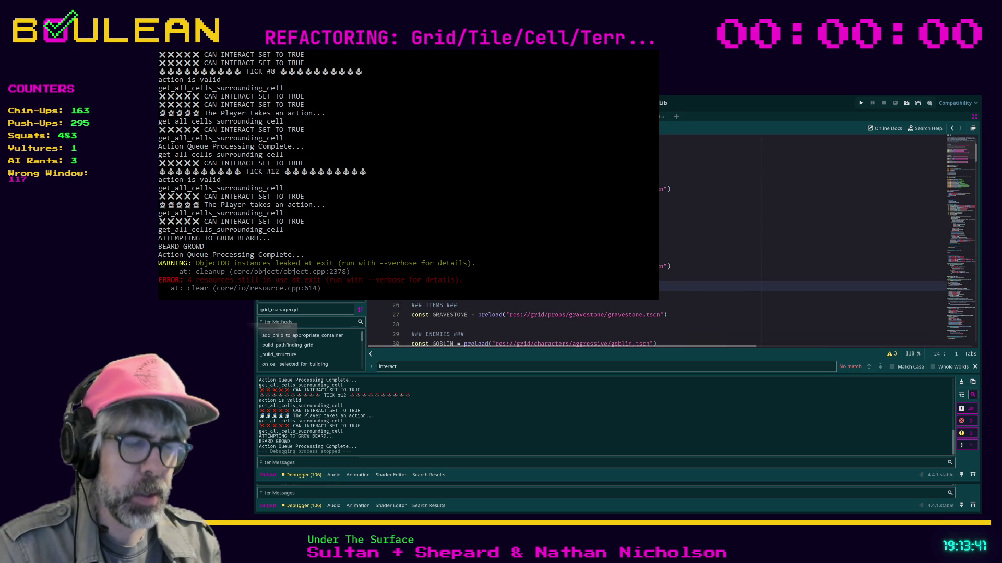
key(ctrl+f)
text(water_cel)
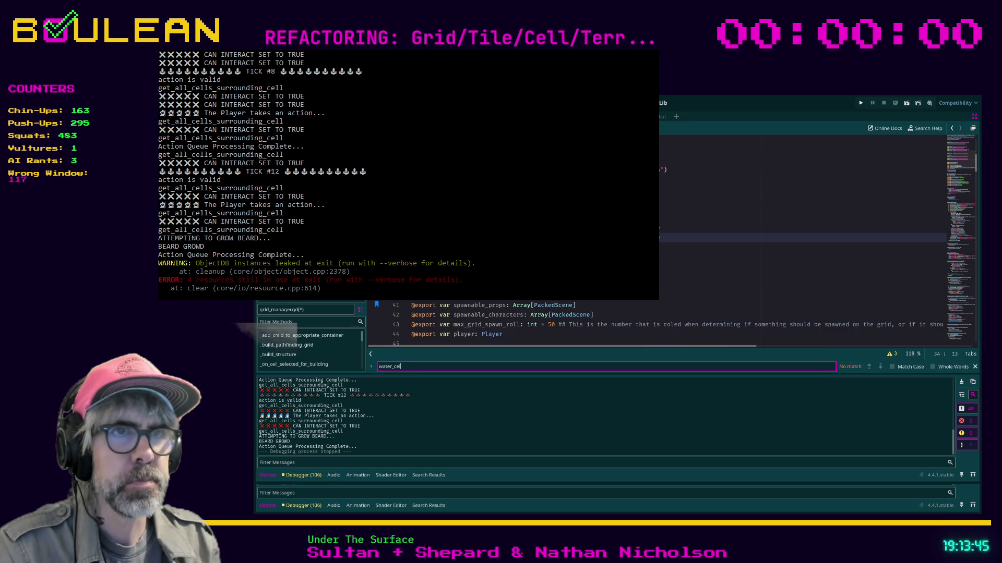
key(BackSpace)
key(BackSpace)
key(BackSpace)
text(terrain)
key(Return)
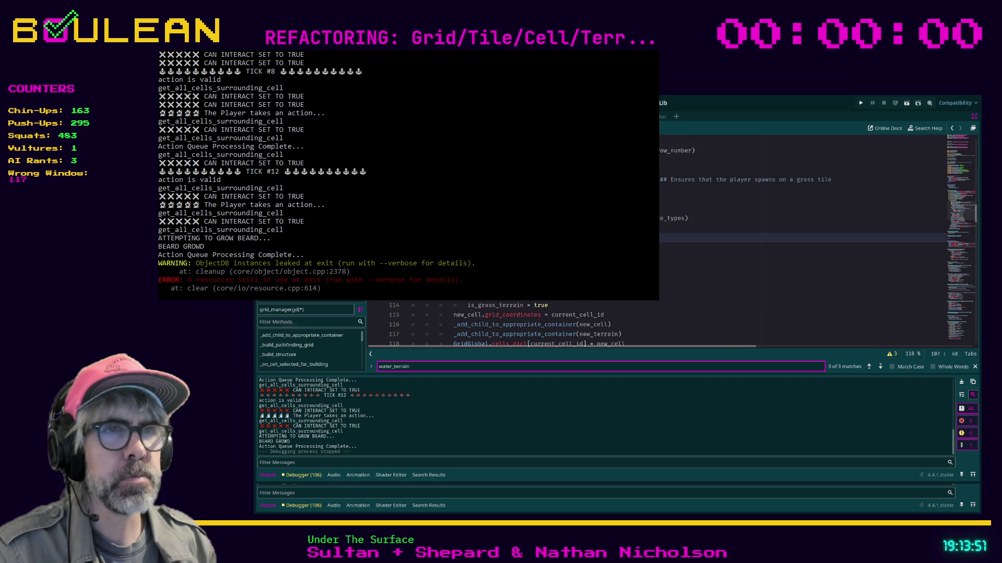
Step: Start a new line below line 108 assigning one of the cell's can_ ability flags
click(585, 247)
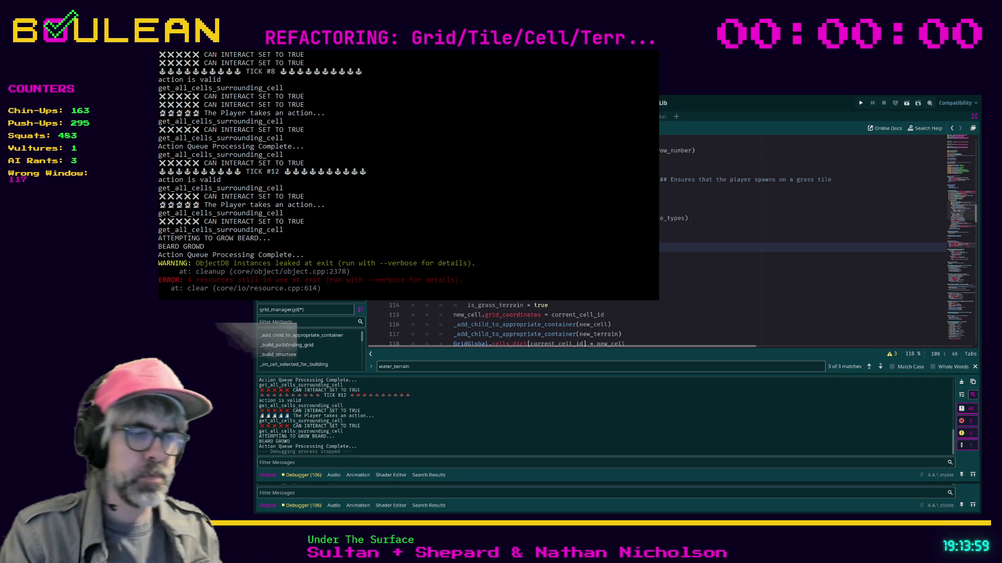
key(Return)
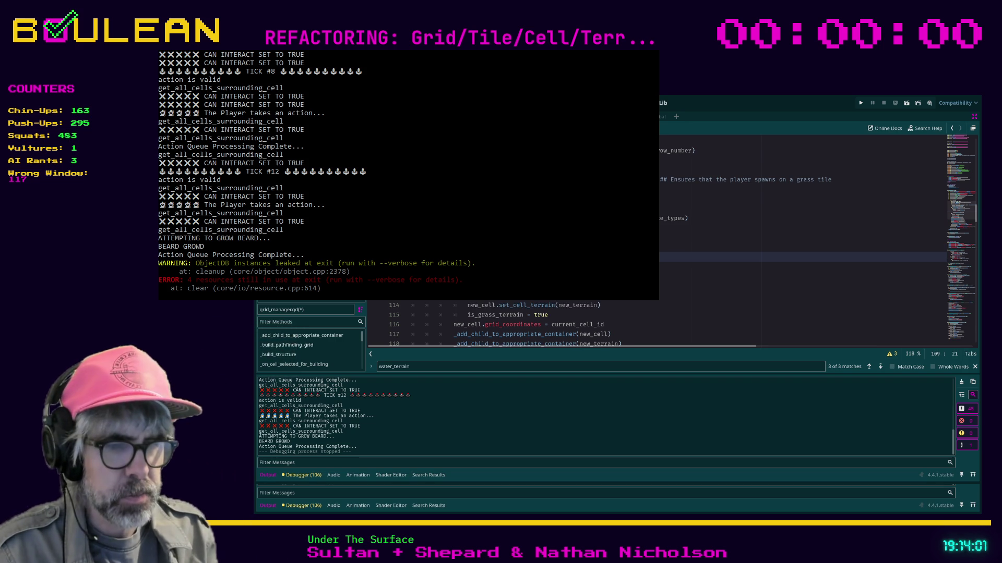
text(var isis_)
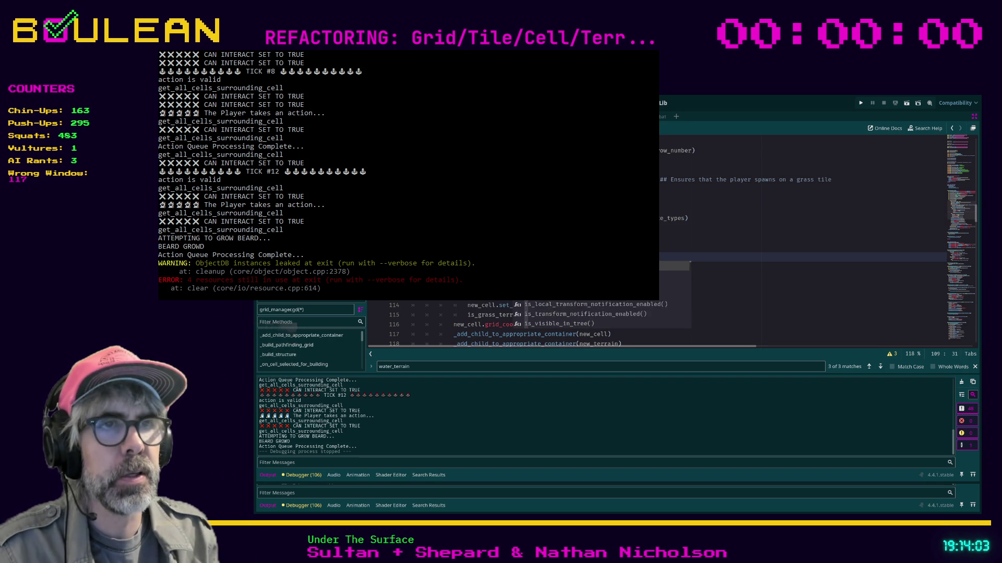
text(pro)
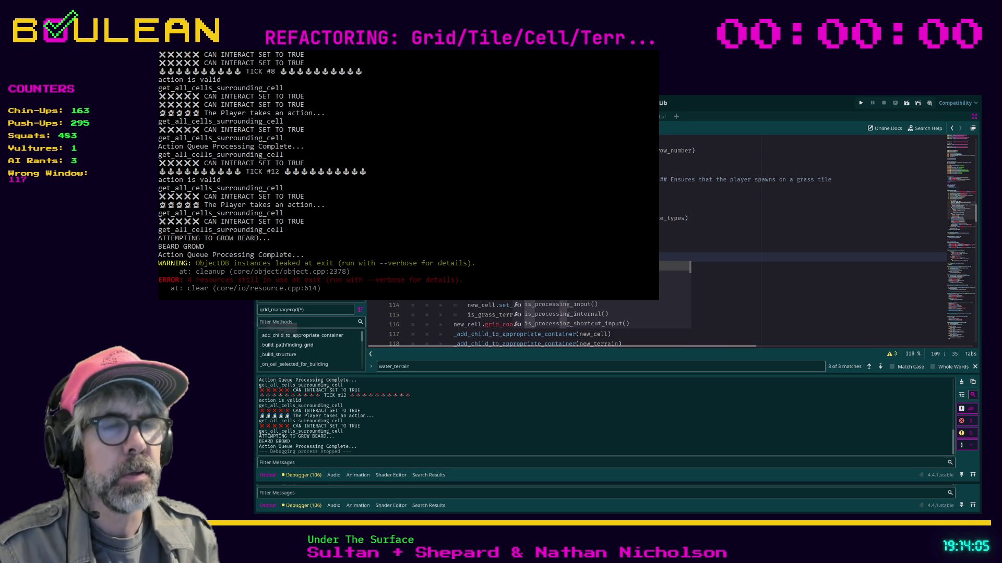
key(BackSpace)
key(BackSpace)
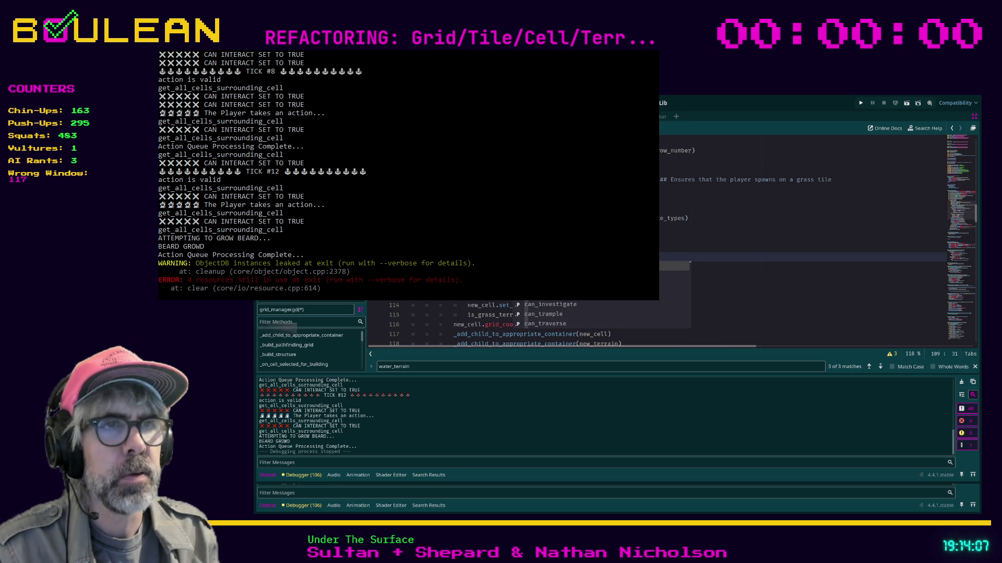
key(Down)
key(Down)
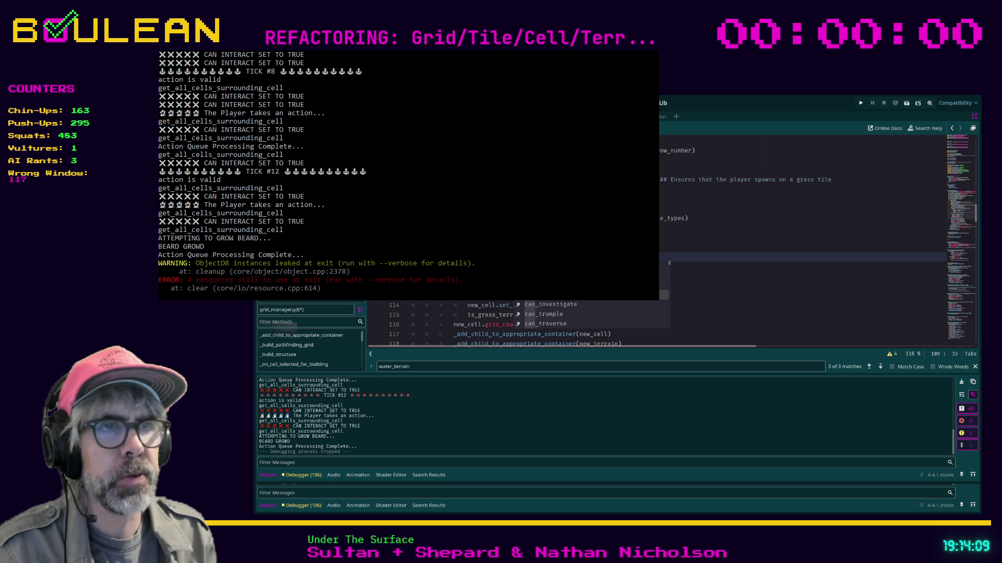
key(Return)
text(=)
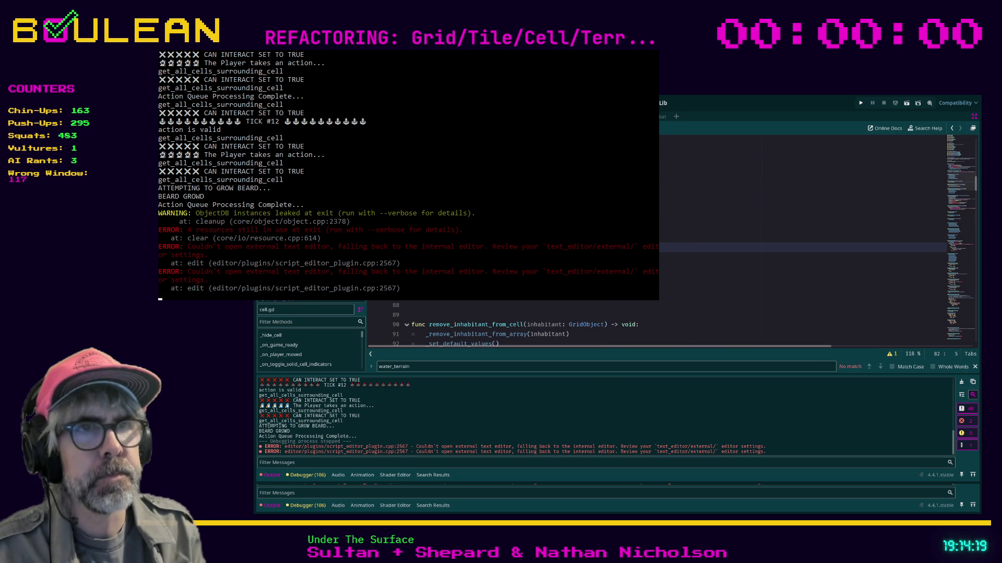
Step: Add a WATER terrain_type check and an elif terrain line after line 82 in cell.gd
key(Return)
text(inhabita)
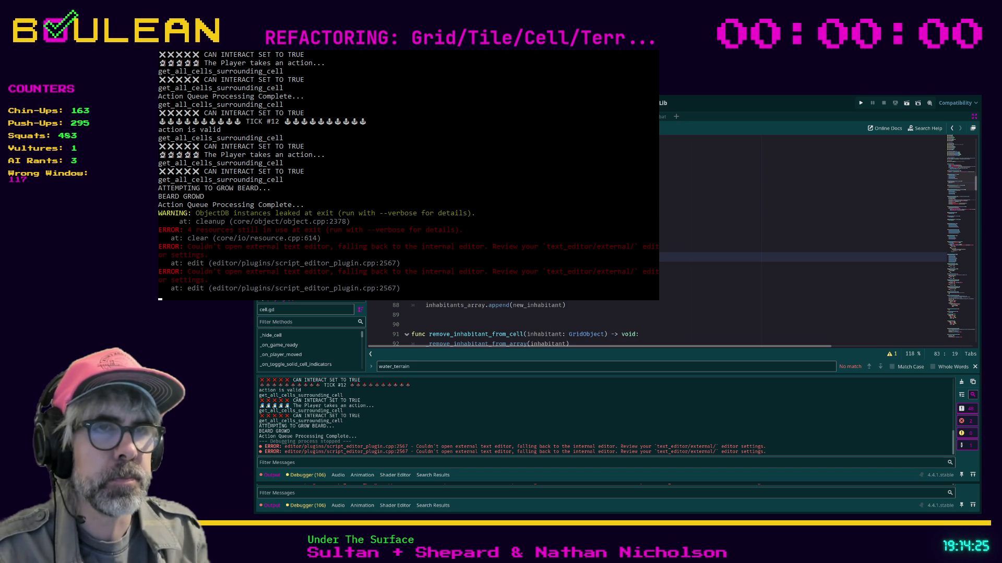
text(terr)
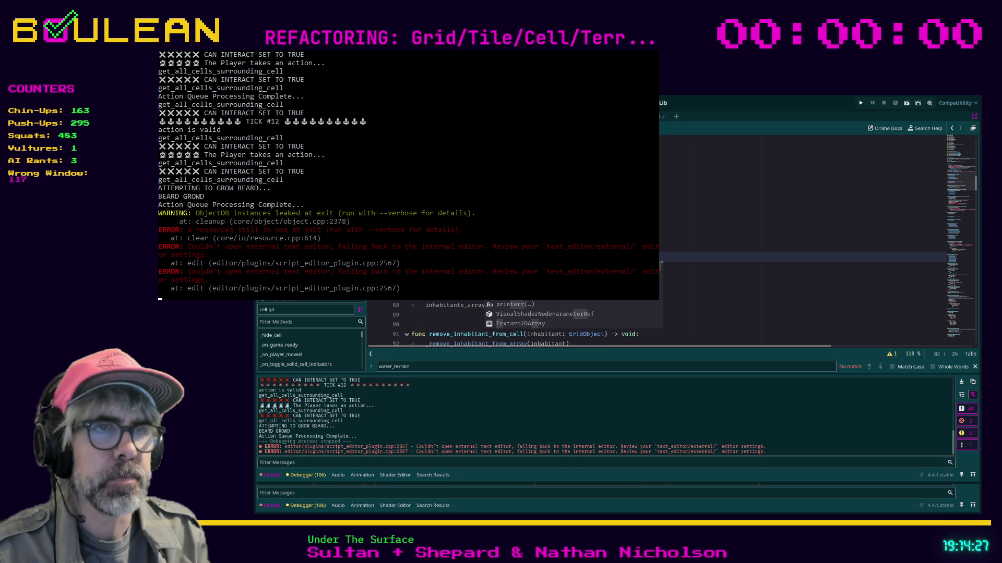
text(ain_type)
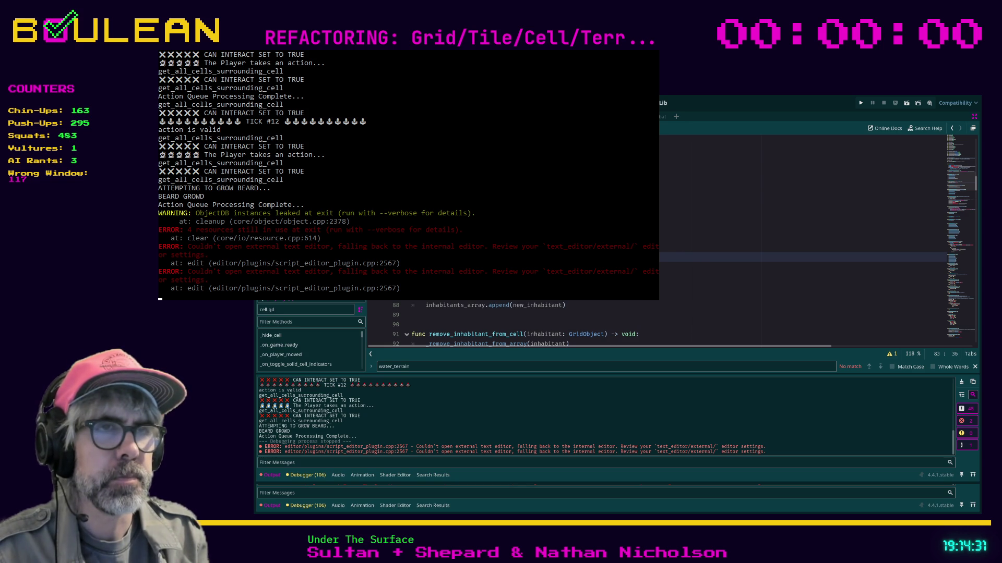
text(WATER)
key(Return)
text(elaterterrai)
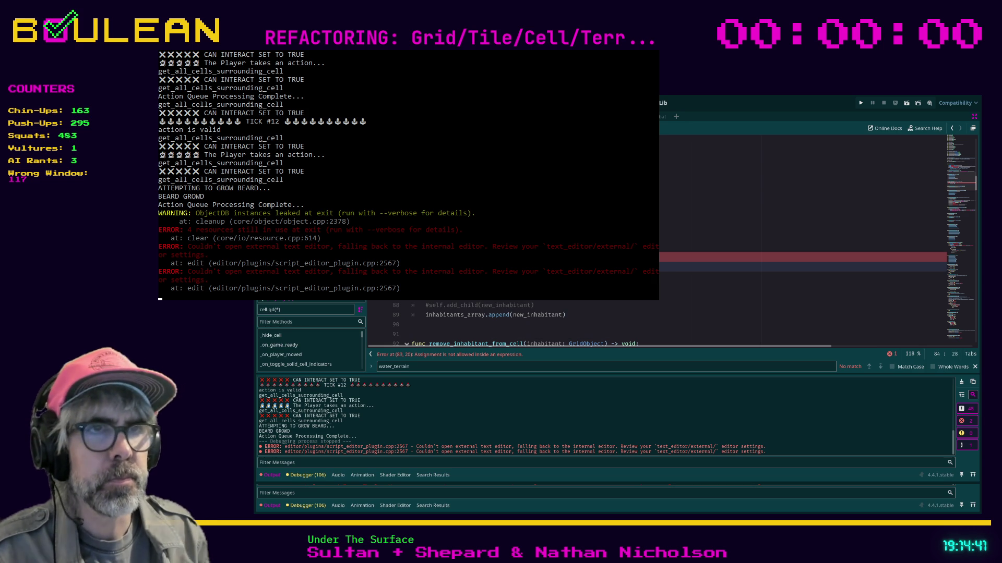
Step: Fix the reported error on line 83 so the terrain comparison uses Terrain.Types
click(489, 257)
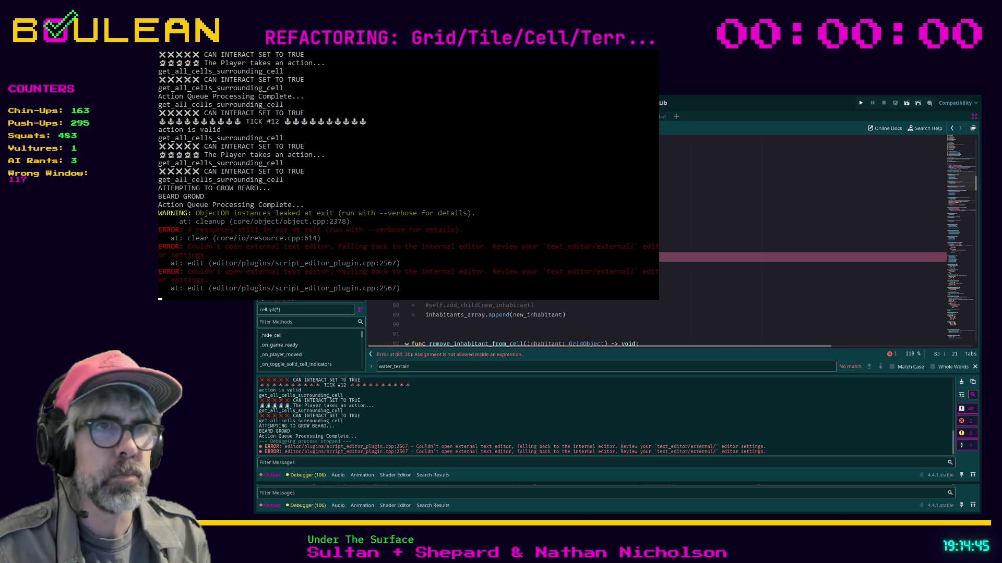
click(783, 277)
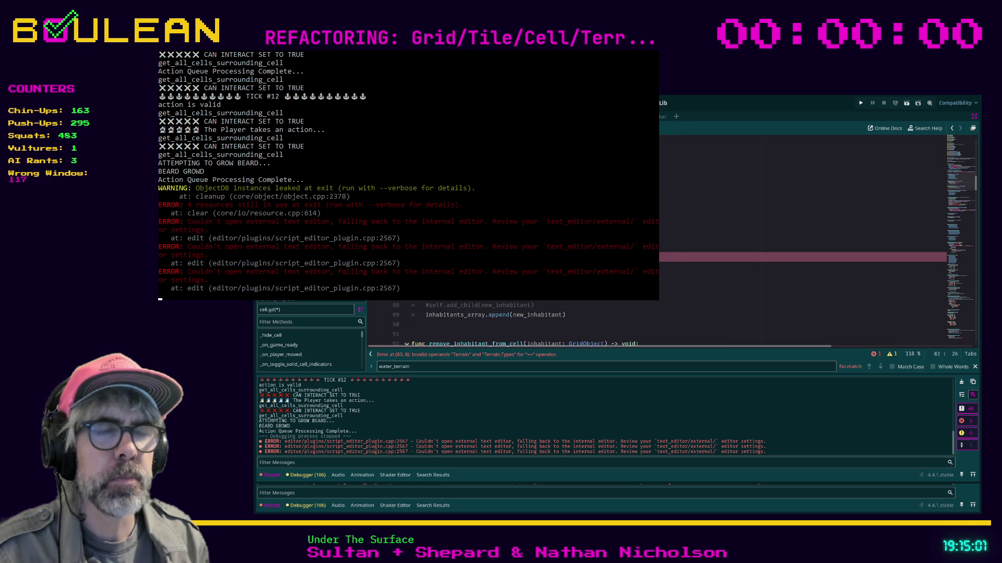
key(BackSpace)
key(BackSpace)
key(BackSpace)
key(BackSpace)
key(BackSpace)
key(BackSpace)
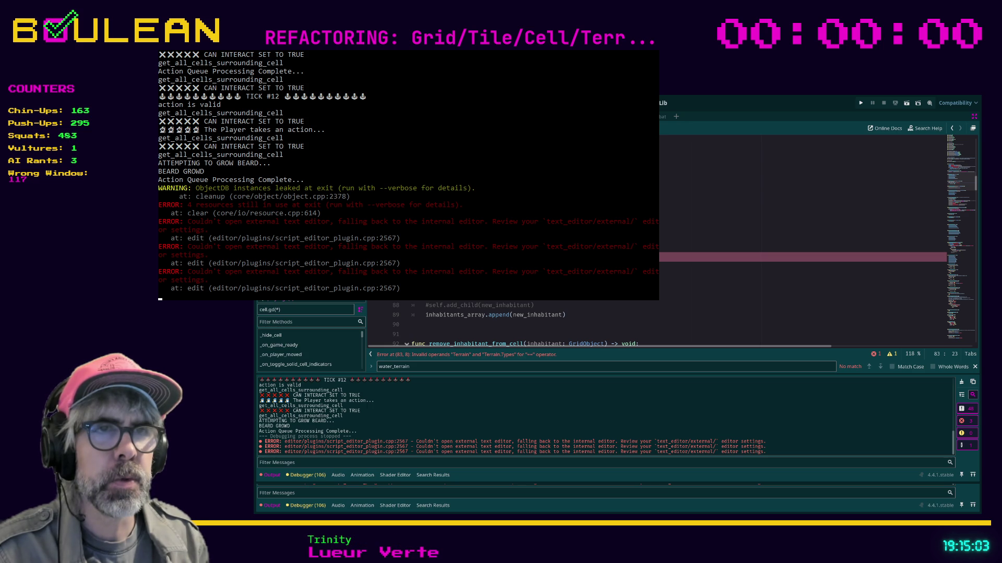
text(terrain.types)
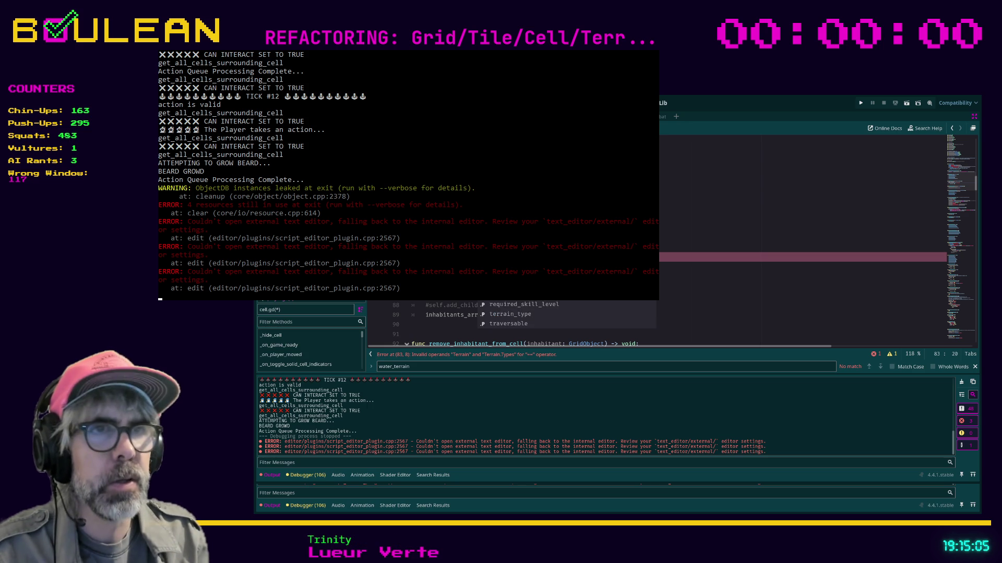
Step: Save cell.gd and launch the game for a test run
click(804, 277)
key(ctrl+s)
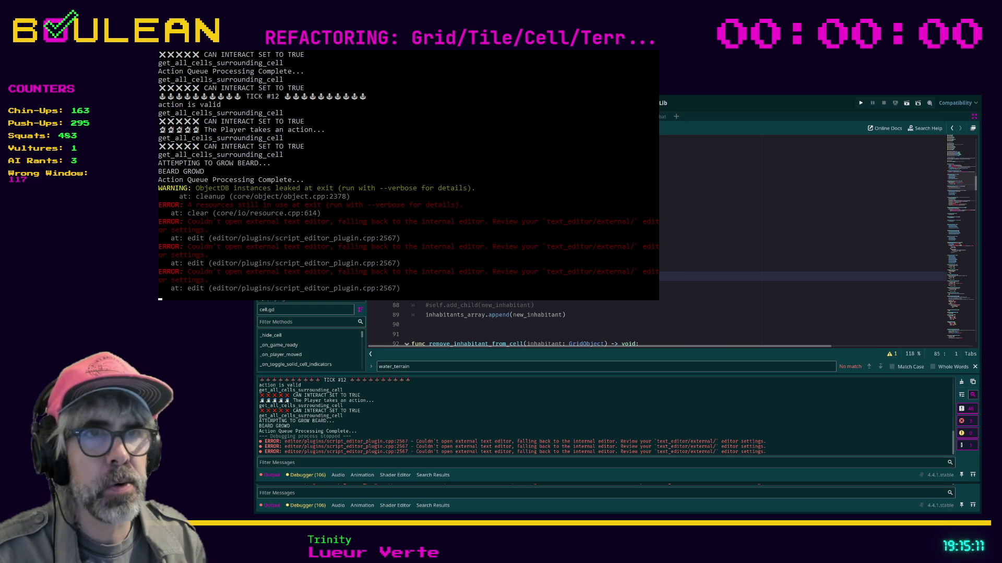
key(Down)
key(ctrl+s)
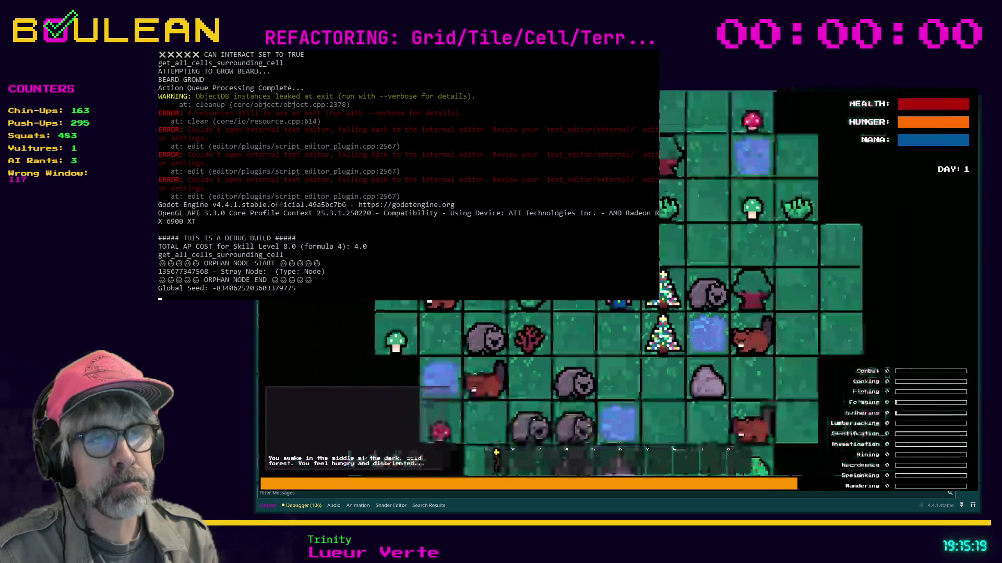
Step: Move the player left across the map and attack the adjacent Beaver twice
key(Left)
key(Left)
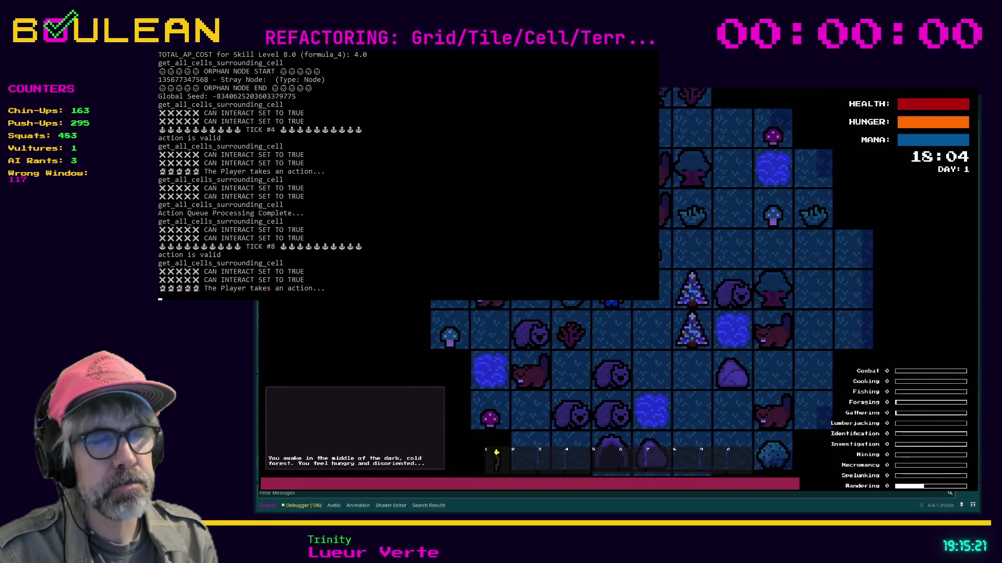
key(Left)
key(Left)
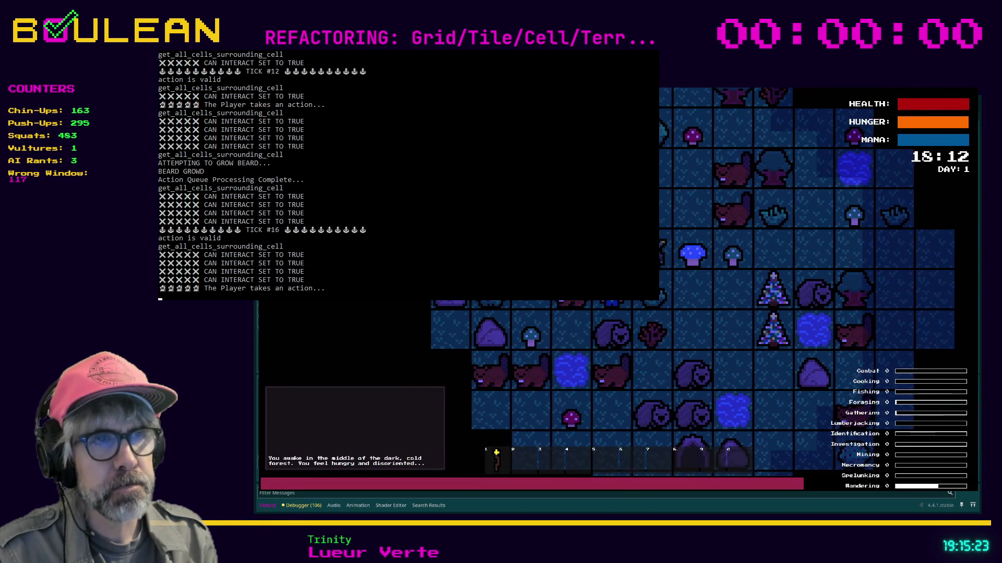
key(Left)
key(Left)
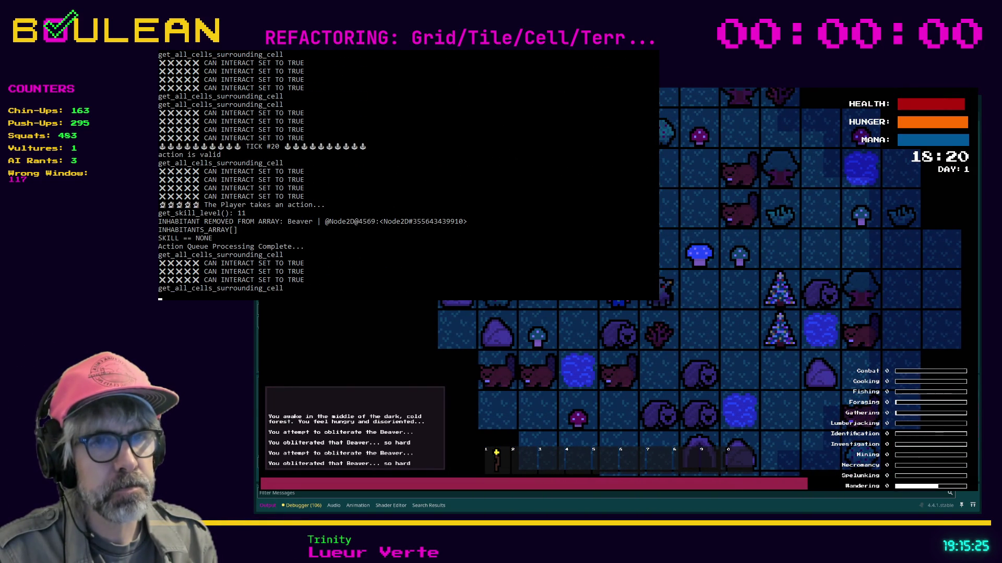
key(Left)
Step: Move south and pick up the Green Mushroom
key(Down)
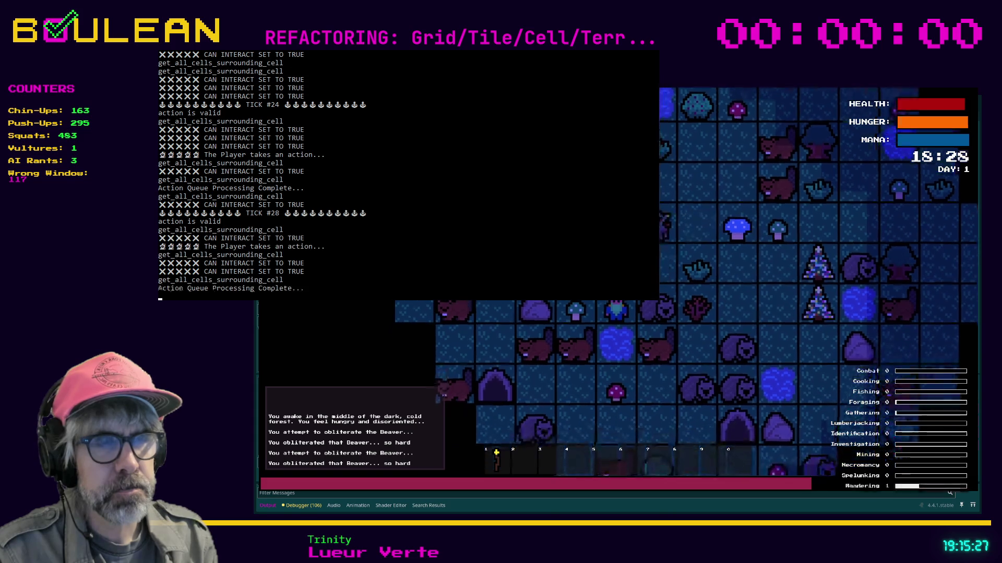
key(Down)
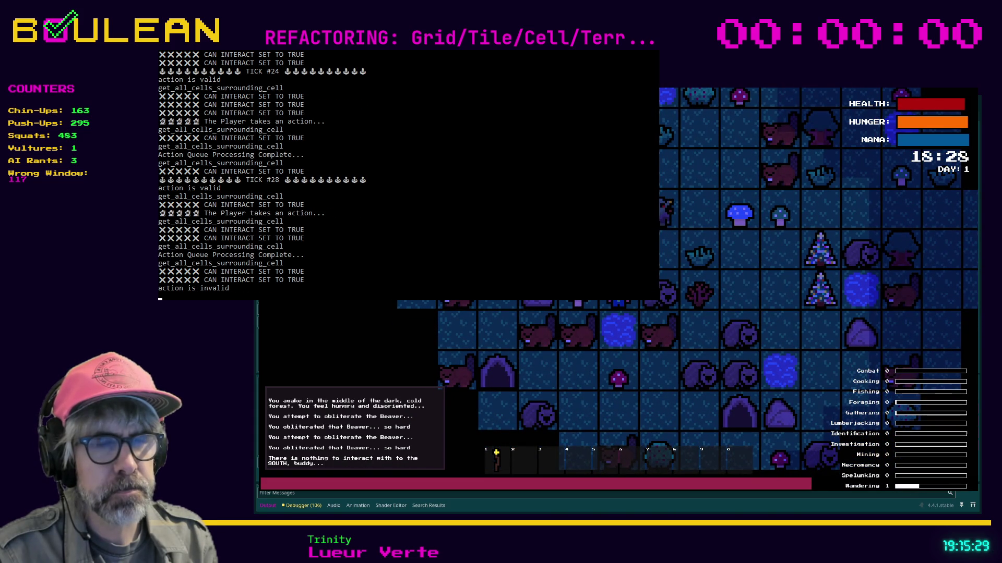
key(Down)
key(Down)
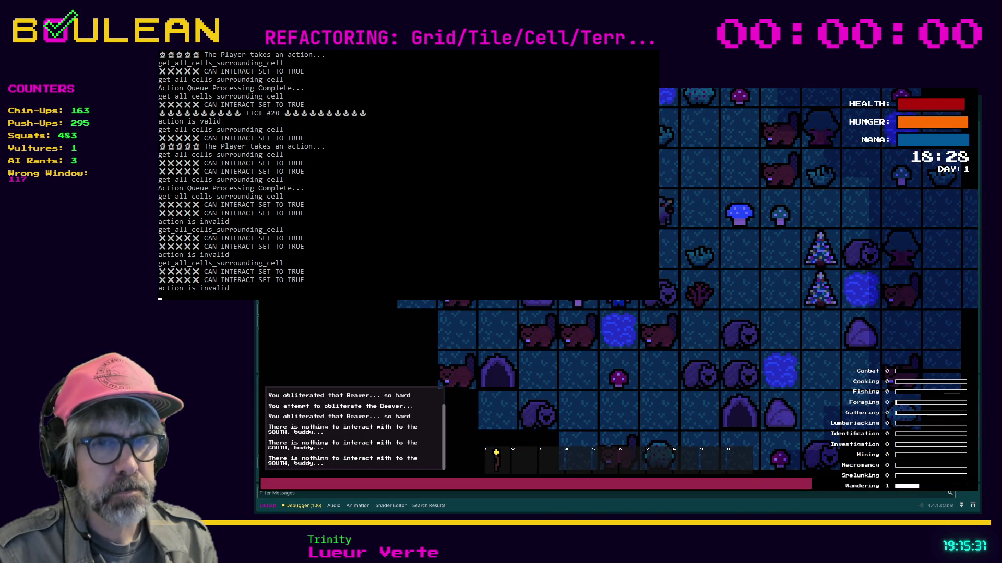
key(Down)
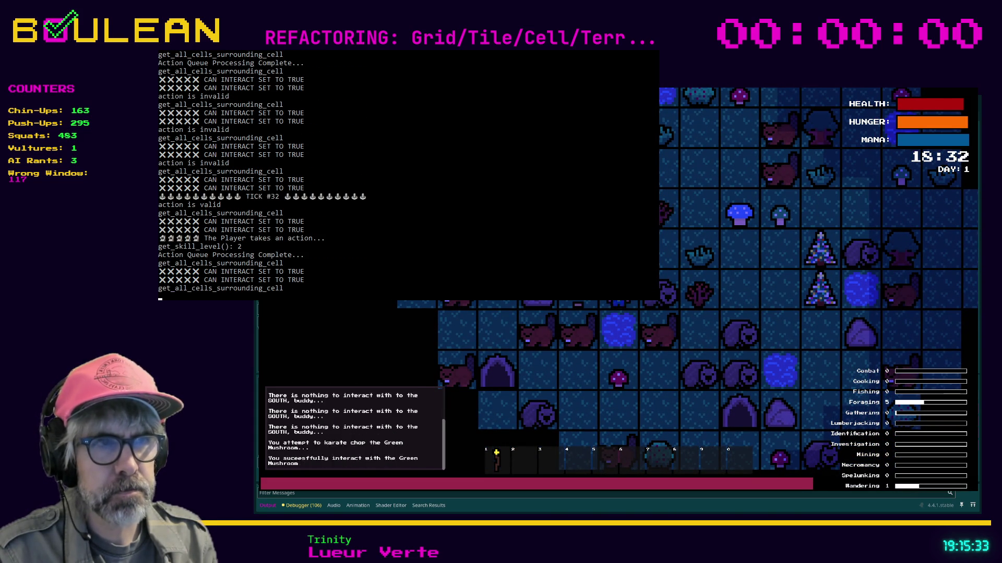
Step: Karate chop the Wombat twice, walk a few cells south, then stop the game with F8
key(Up)
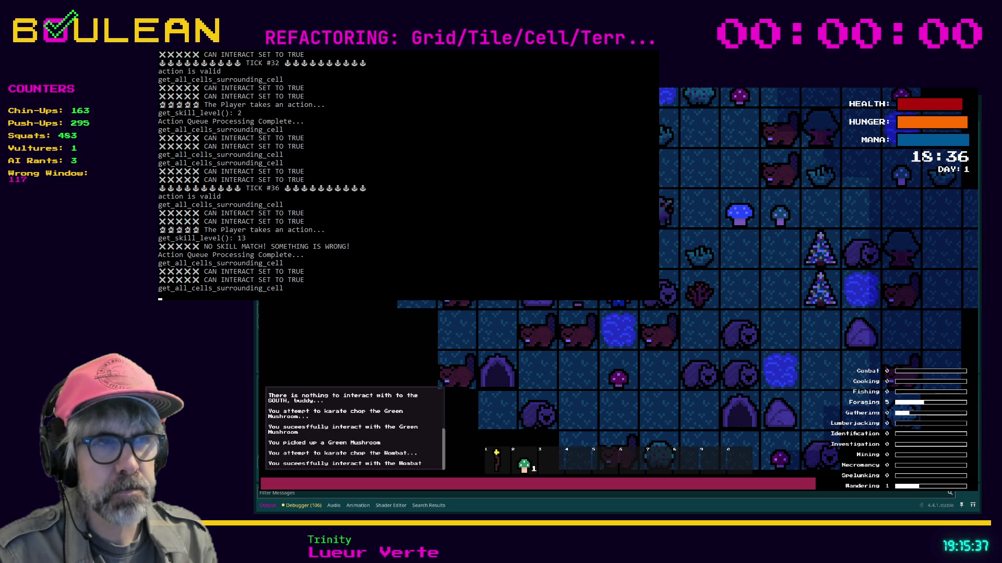
key(Up)
key(Up)
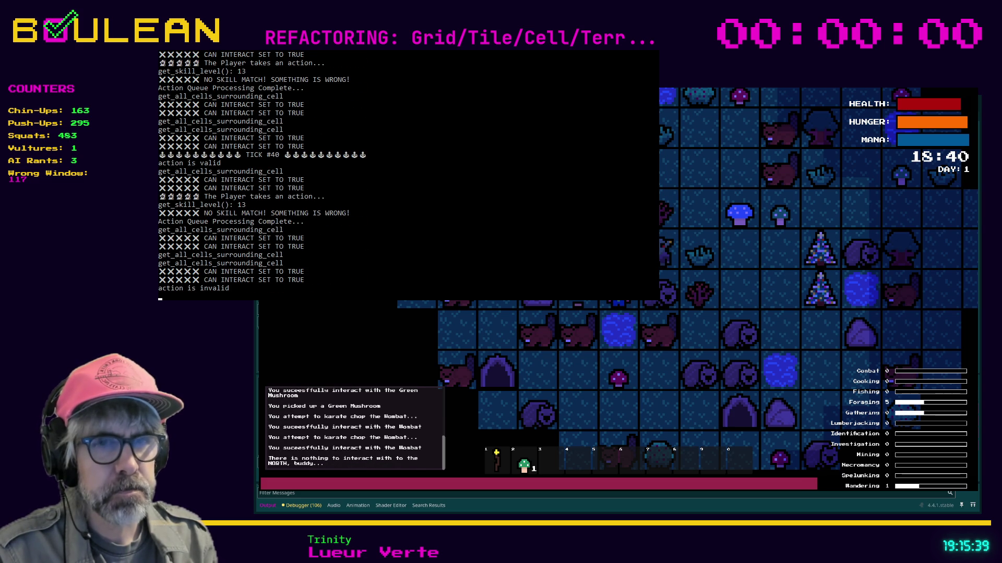
key(Down)
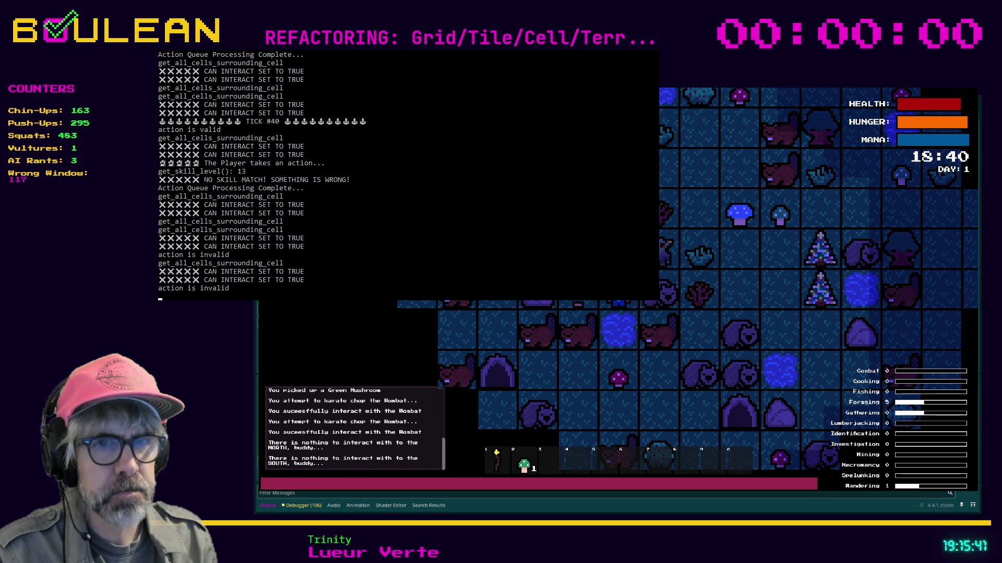
key(Down)
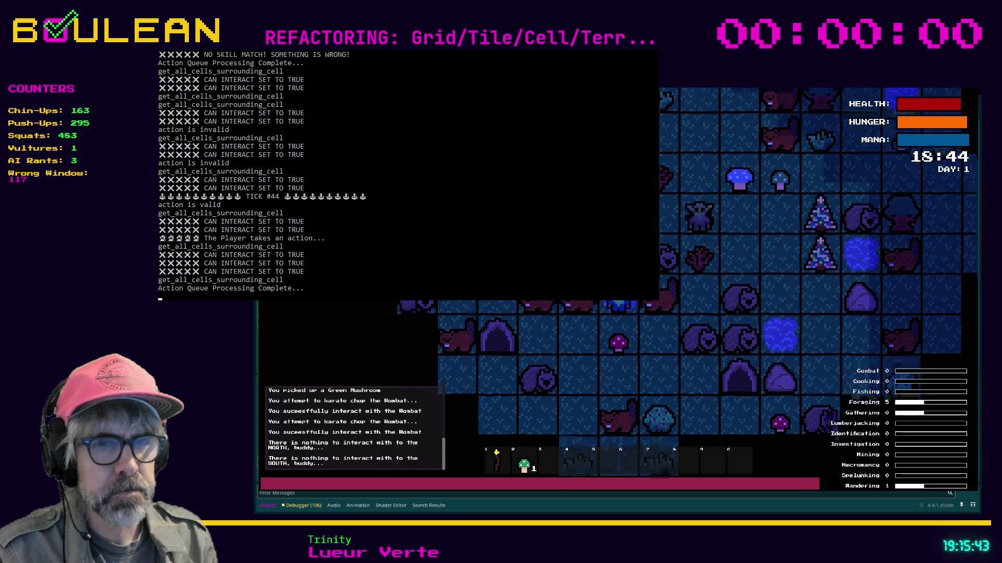
key(Down)
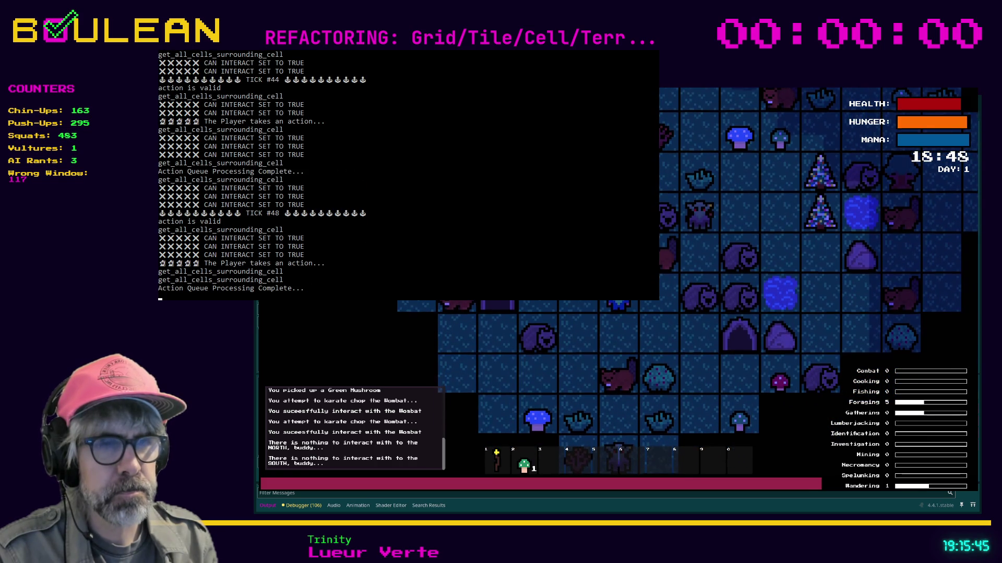
key(Down)
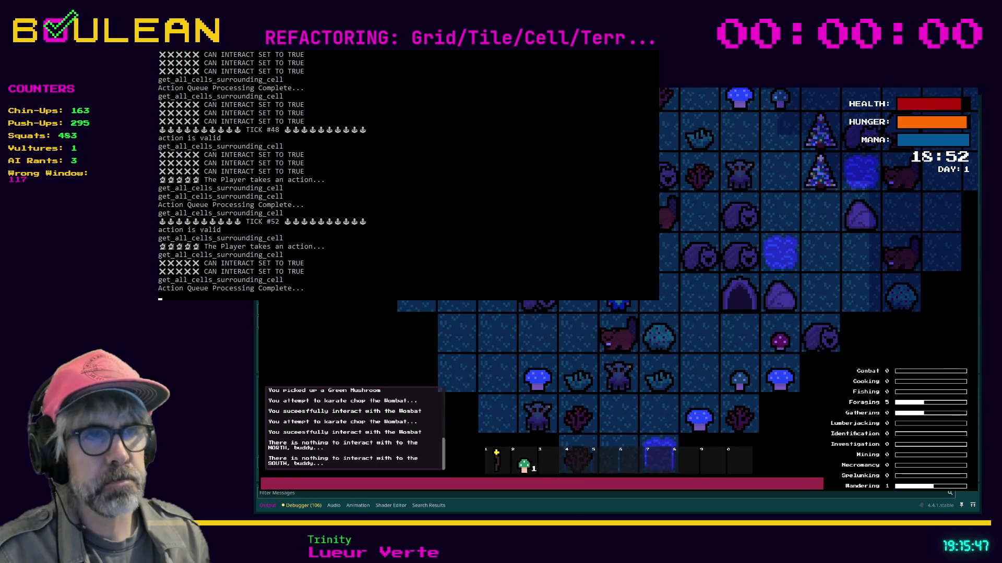
key(F8)
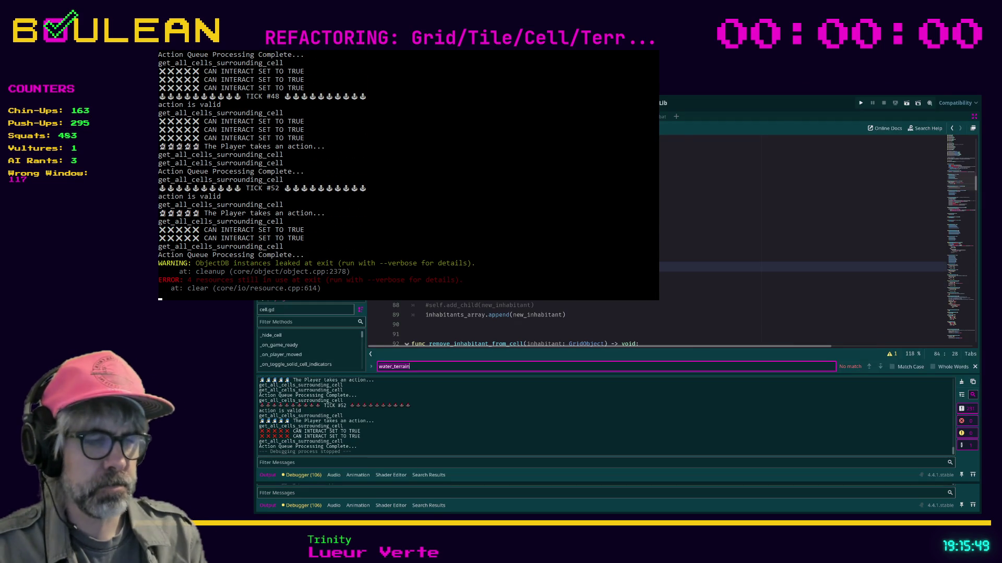
Step: Search cell.gd for can_interact and step through the first few matches
text(can_interac)
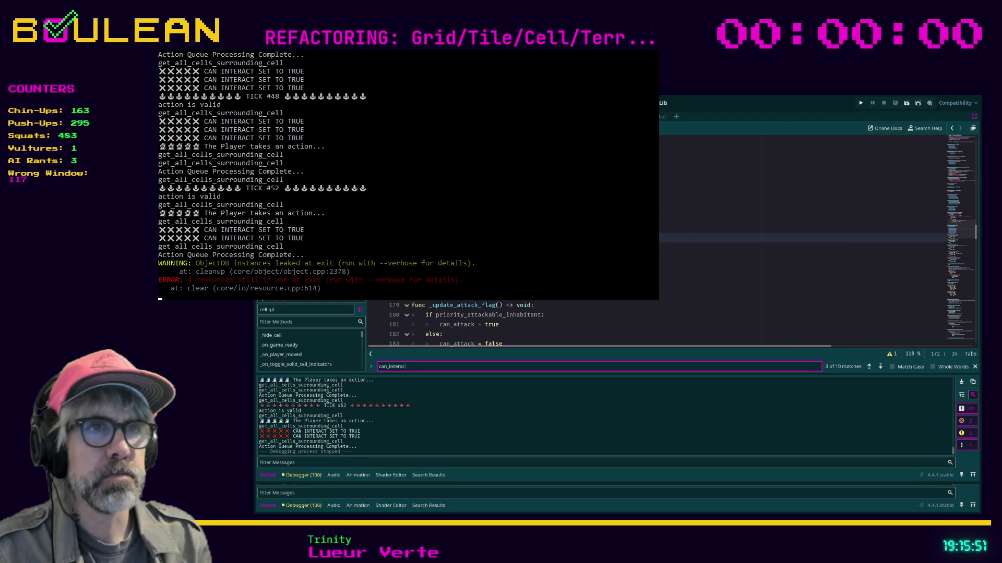
text(t)
key(Return)
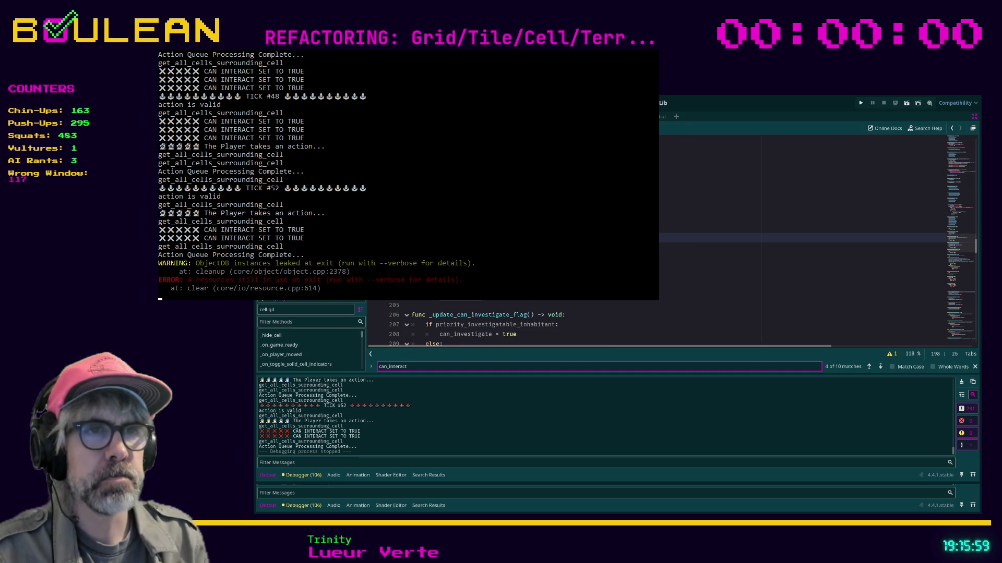
click(731, 277)
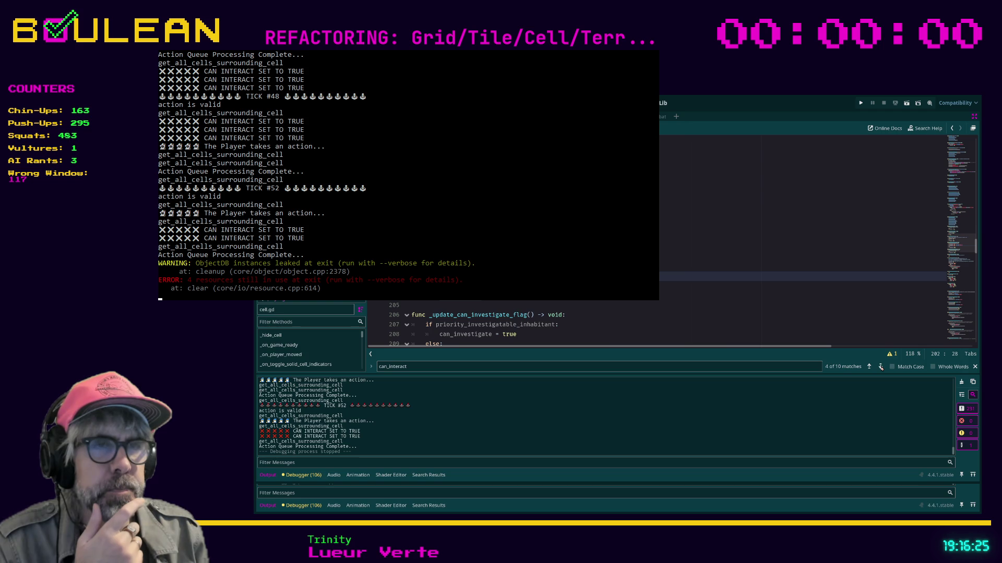
click(881, 368)
click(881, 368)
click(881, 369)
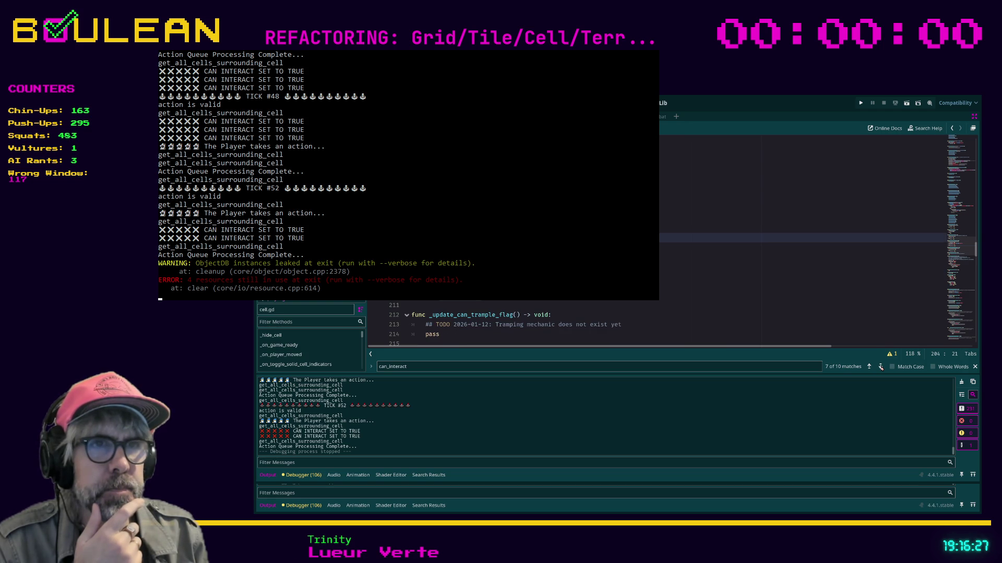
click(881, 369)
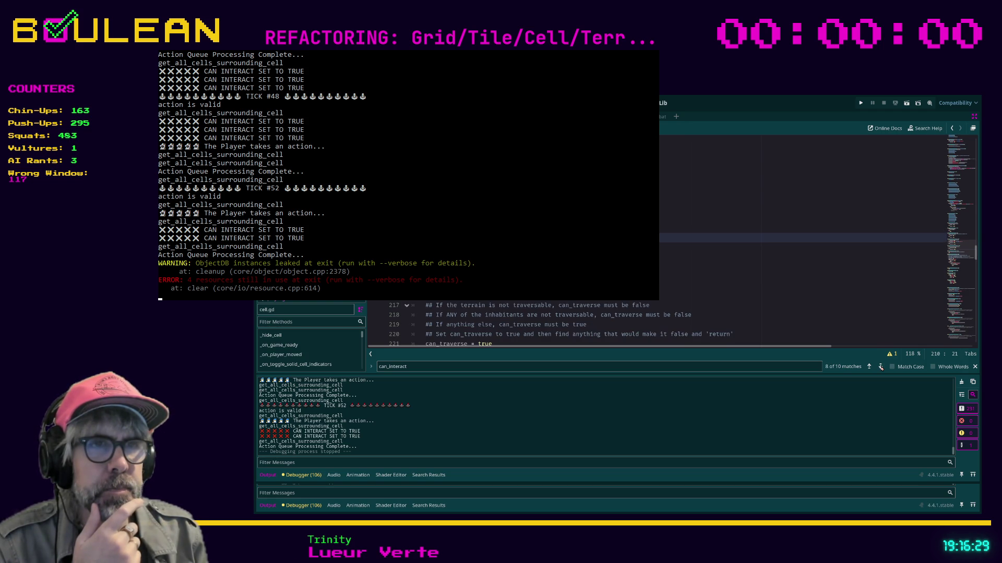
click(881, 368)
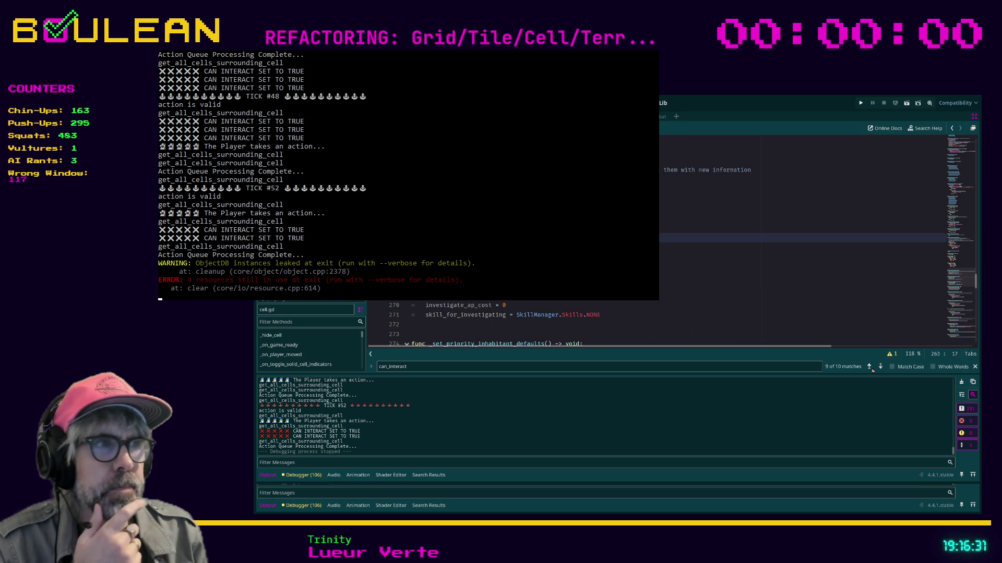
click(869, 368)
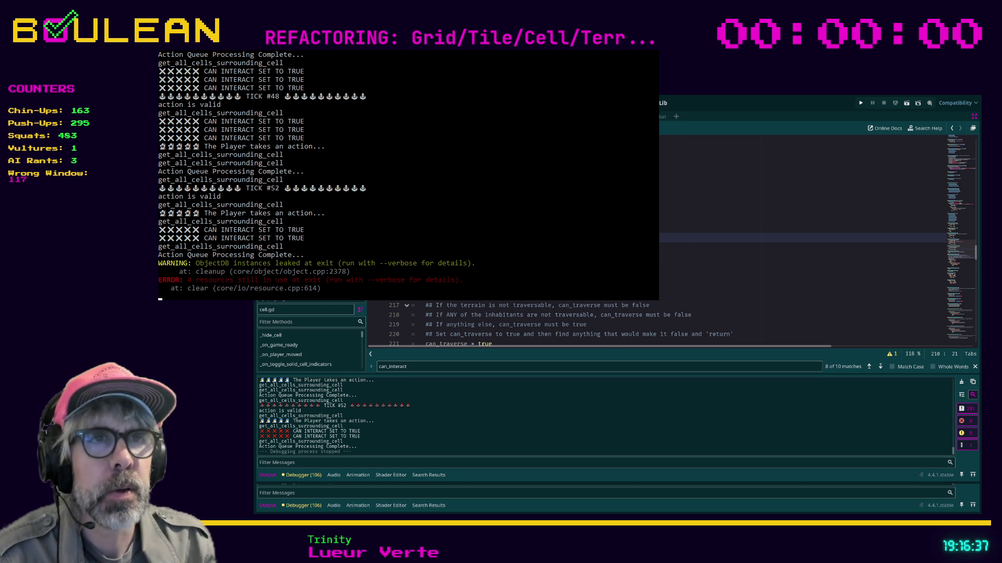
Step: Edit the can_interact reference on line 210 and save cell.gd
key(ctrl+v)
key(Right)
key(Right)
key(Right)
key(Right)
key(Right)
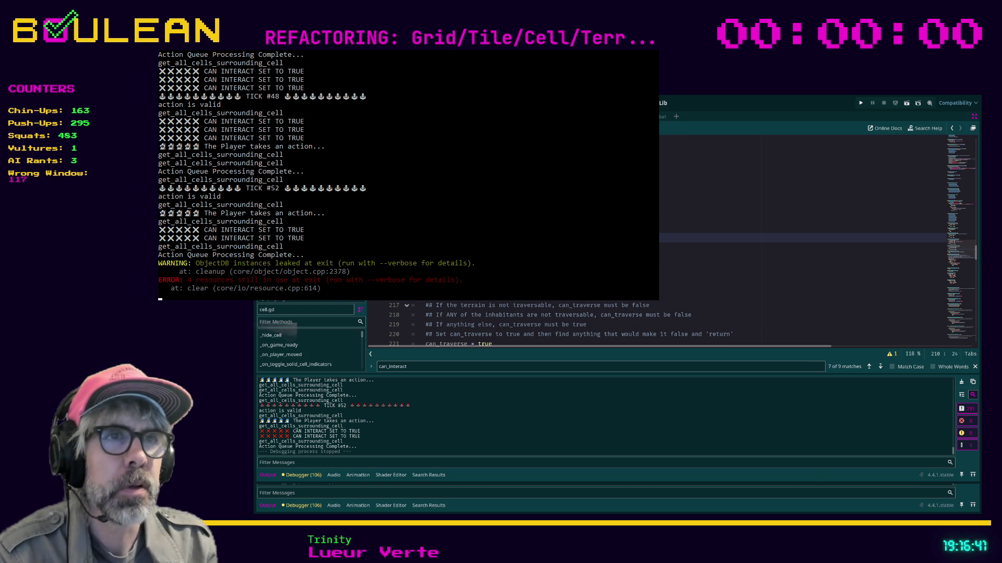
key(ctrl+s)
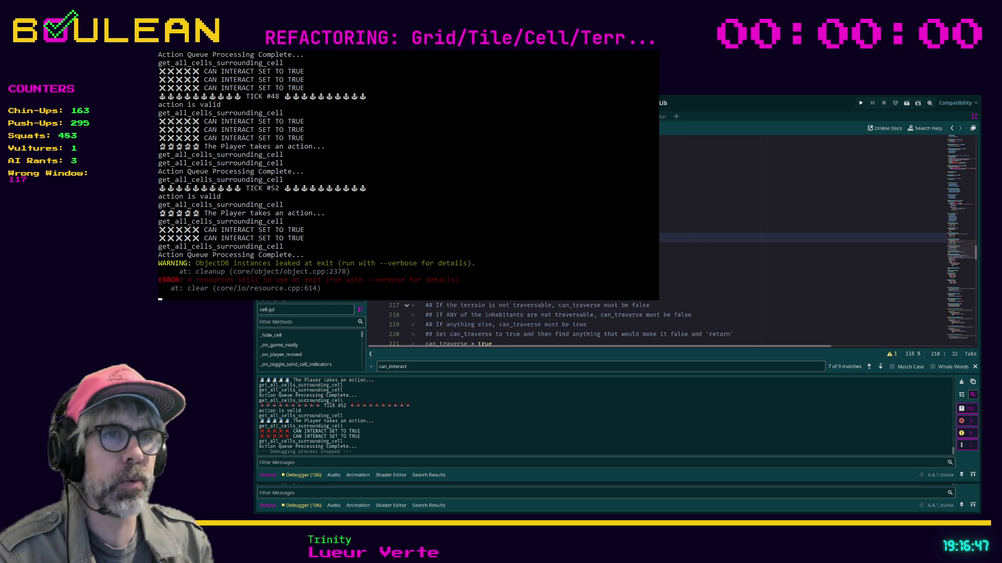
Step: Cycle through all 9 can_interact matches, ending at the investigate match near line 333
scroll(814, 235, down, 1)
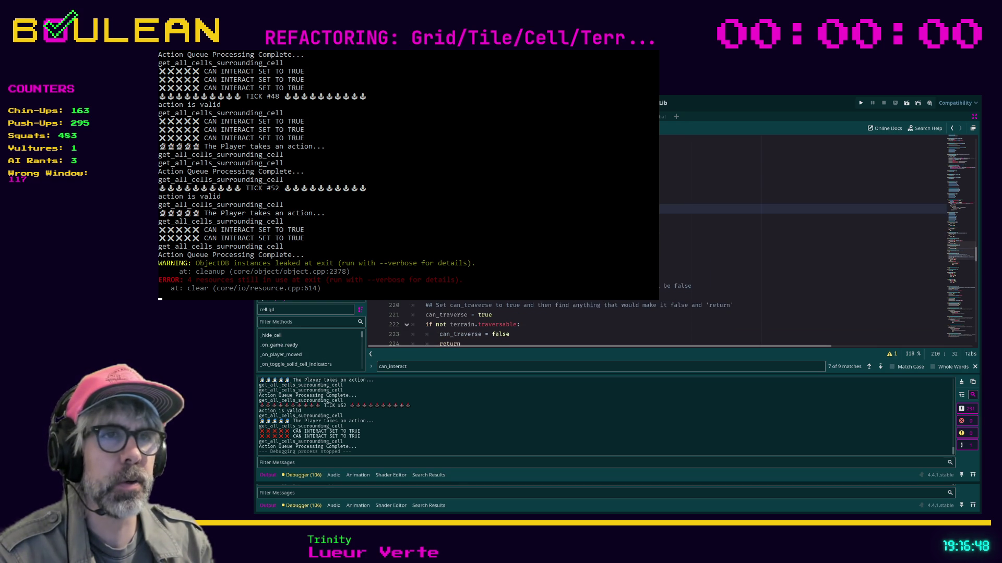
click(881, 367)
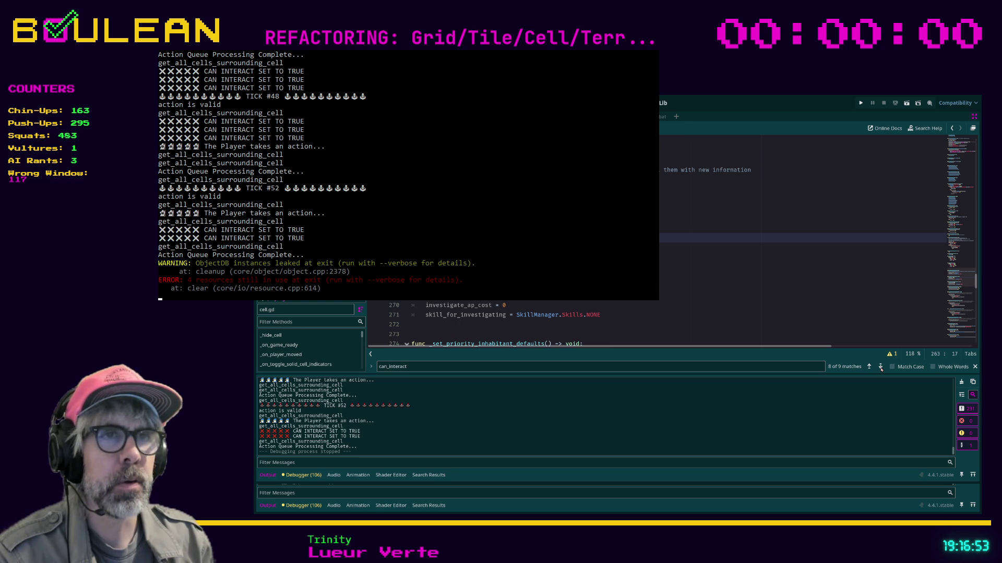
click(881, 366)
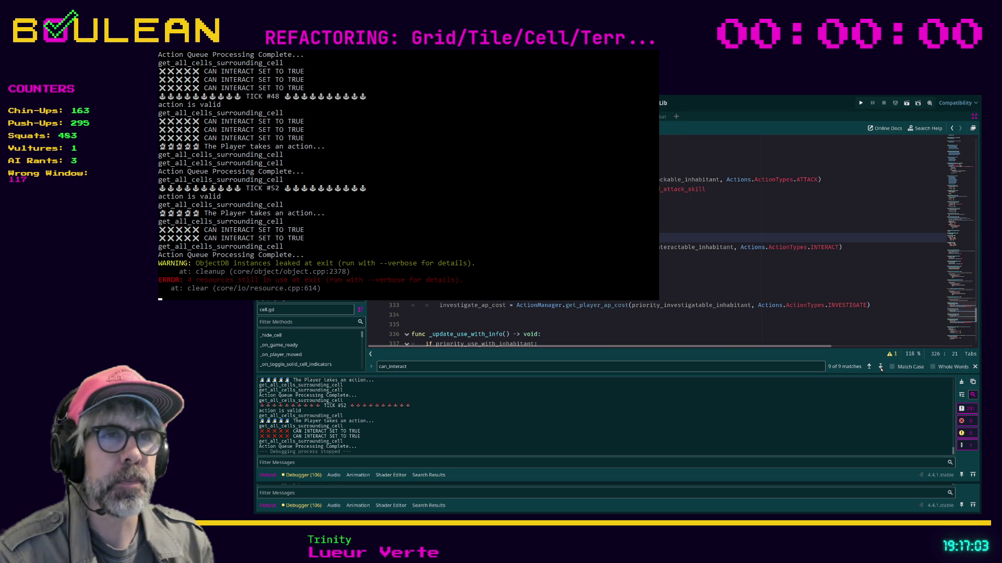
click(881, 367)
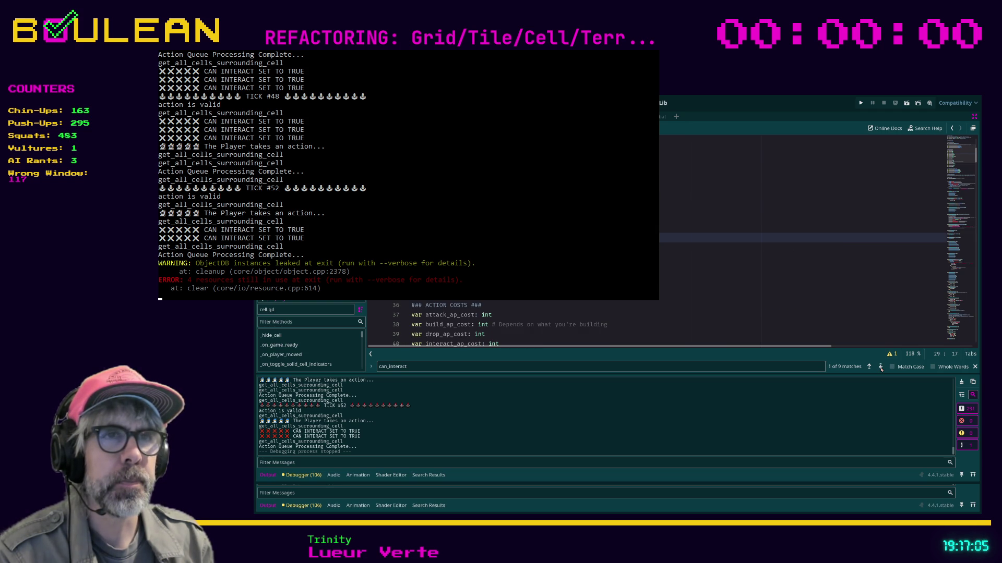
click(880, 367)
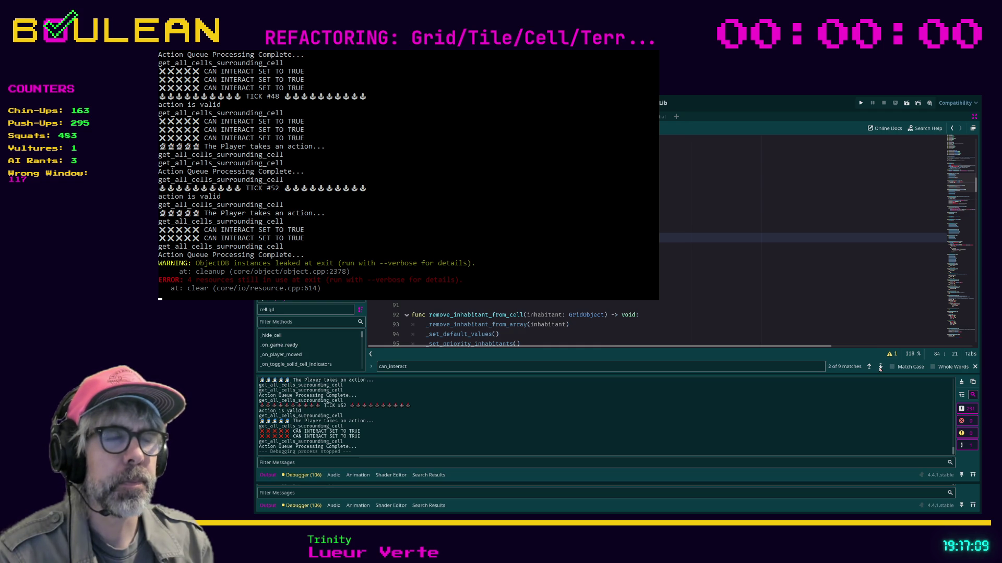
click(880, 367)
click(880, 367)
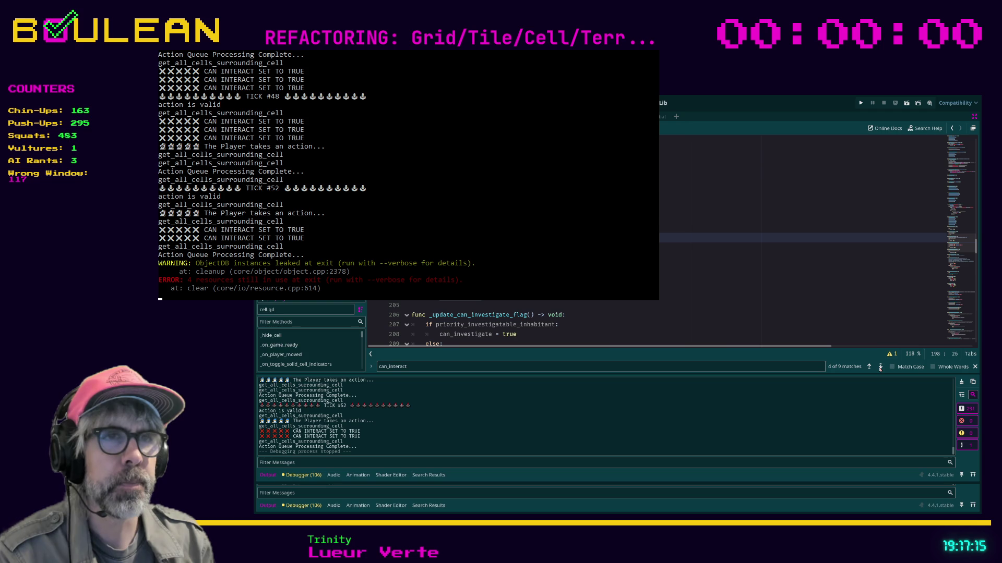
click(880, 368)
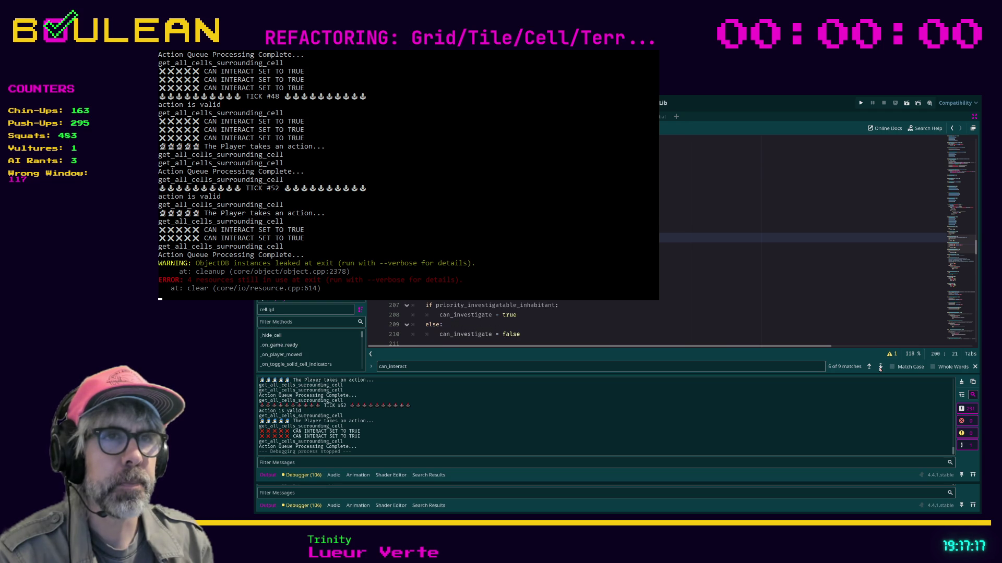
click(880, 367)
click(880, 367)
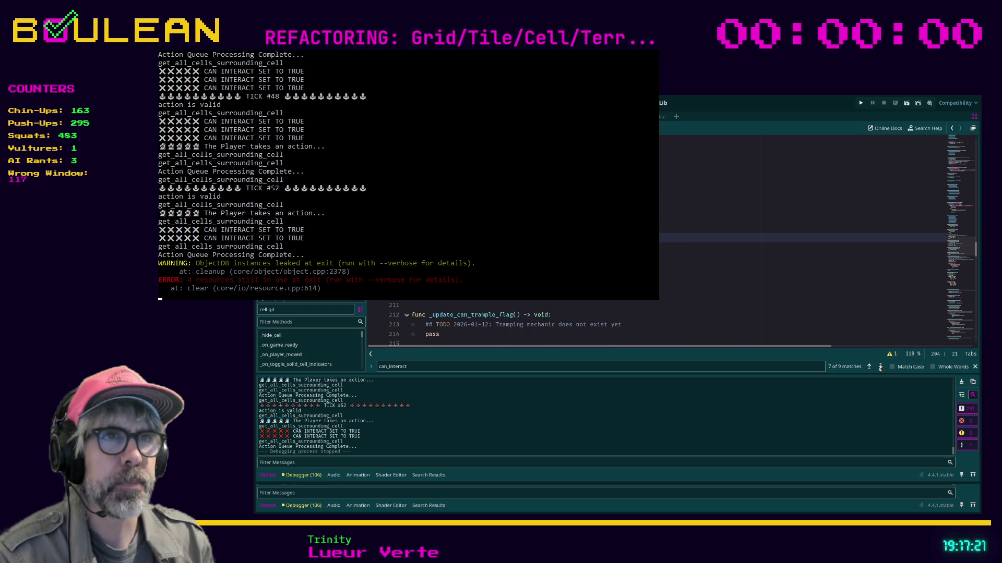
click(880, 367)
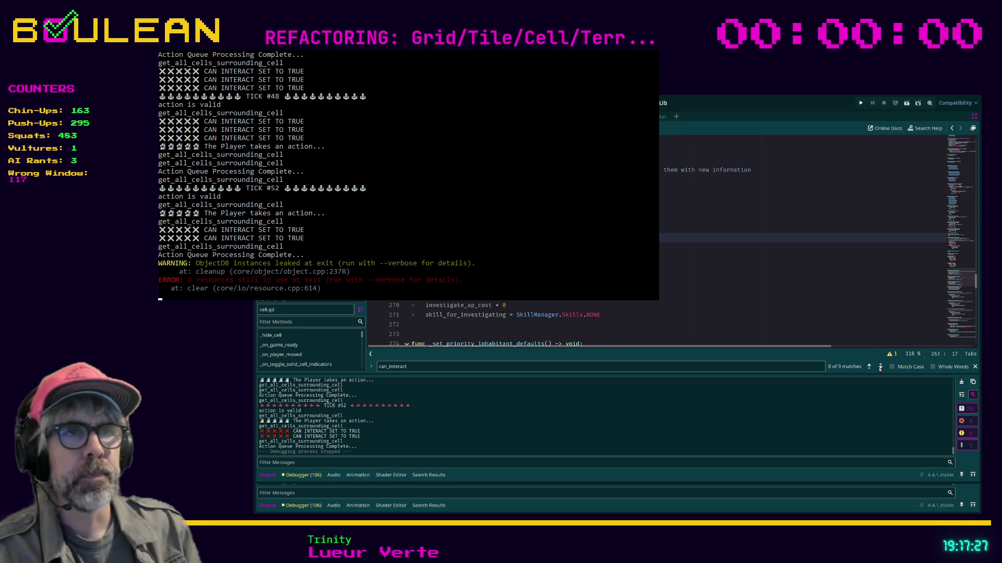
click(880, 366)
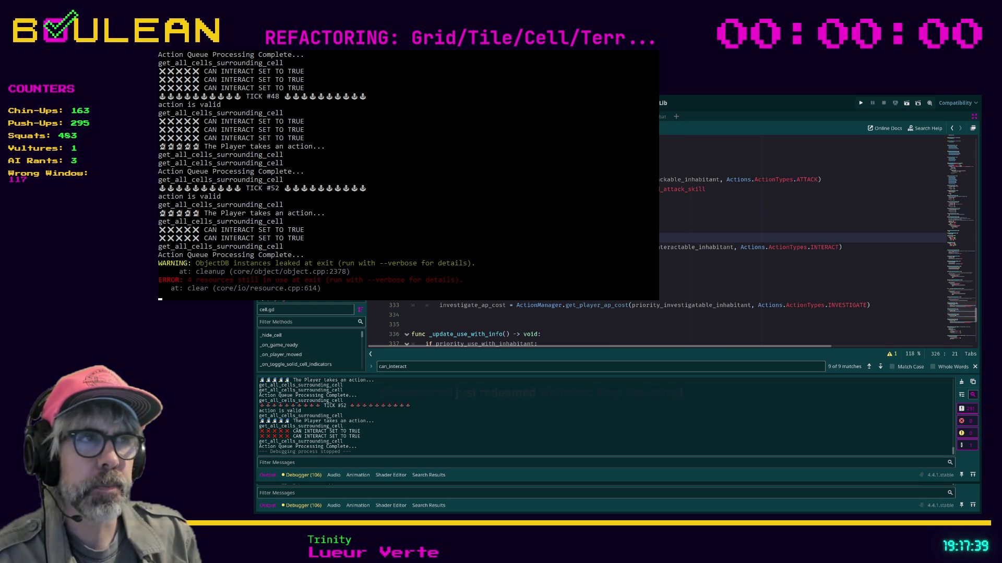
key(Down)
key(Down)
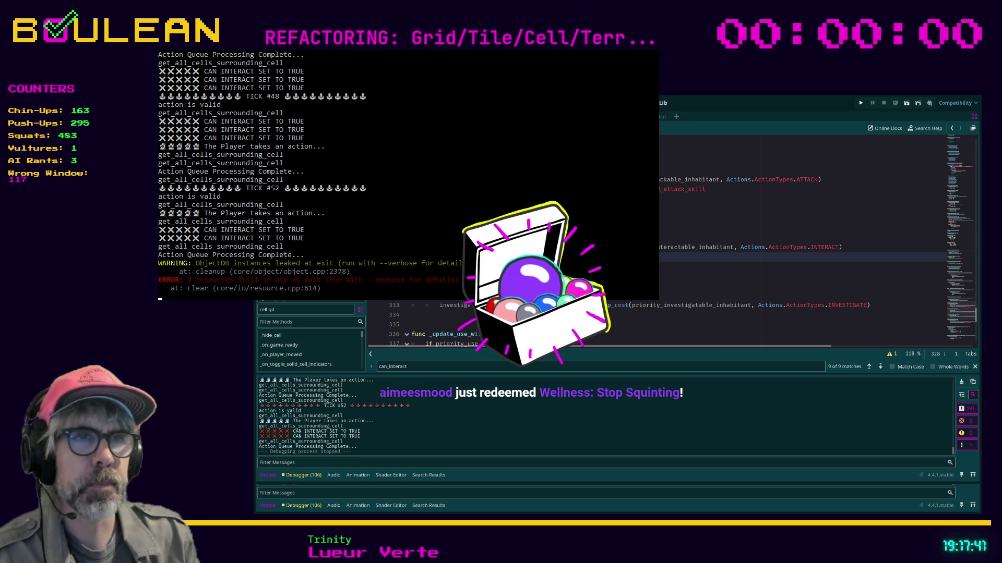
Step: Add an indented branch comparing investigate_ap_cost with player_ap_cost that sets can_interact = true
key(Tab)
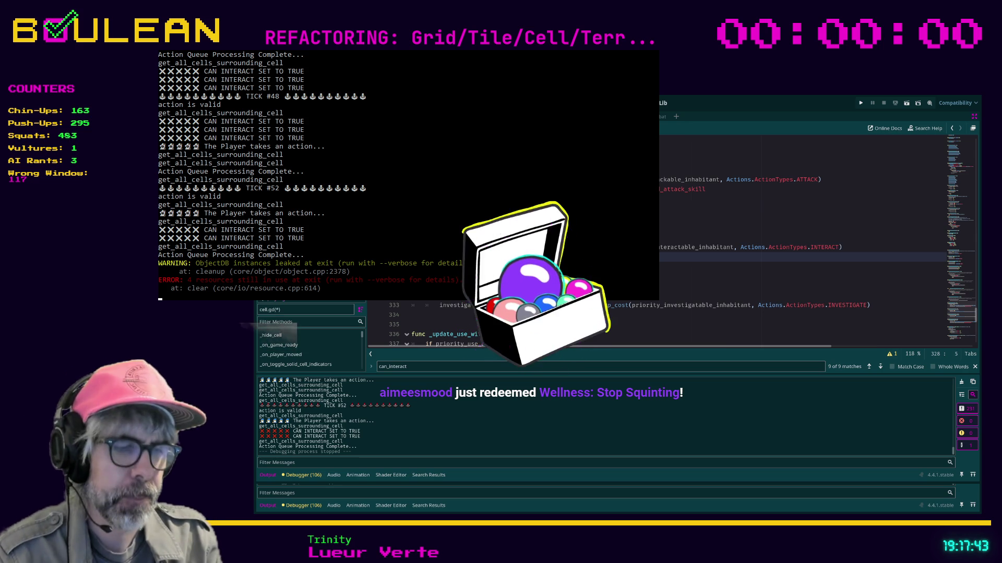
text(print("")_se)
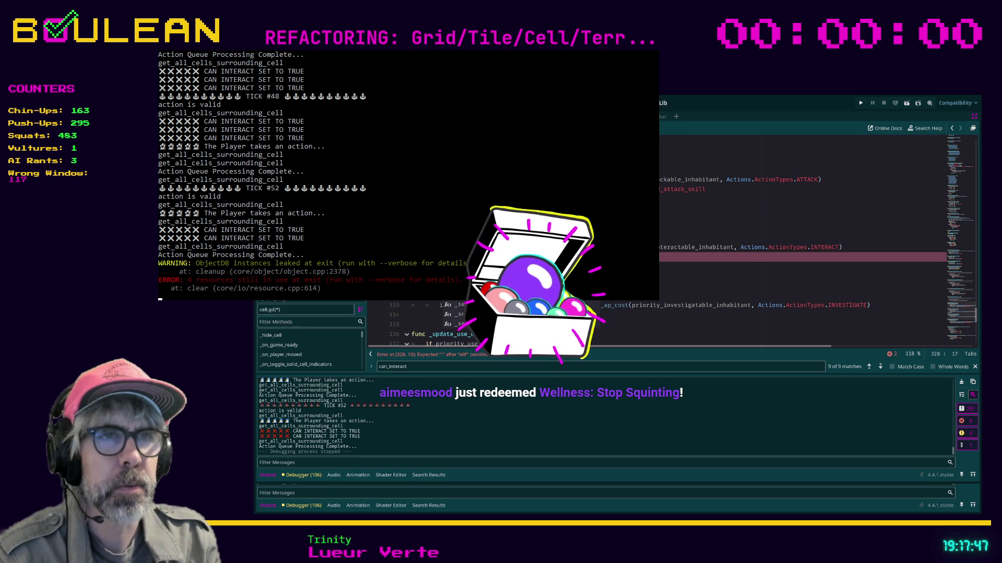
key(BackSpace)
key(BackSpace)
key(BackSpace)
text(ter)
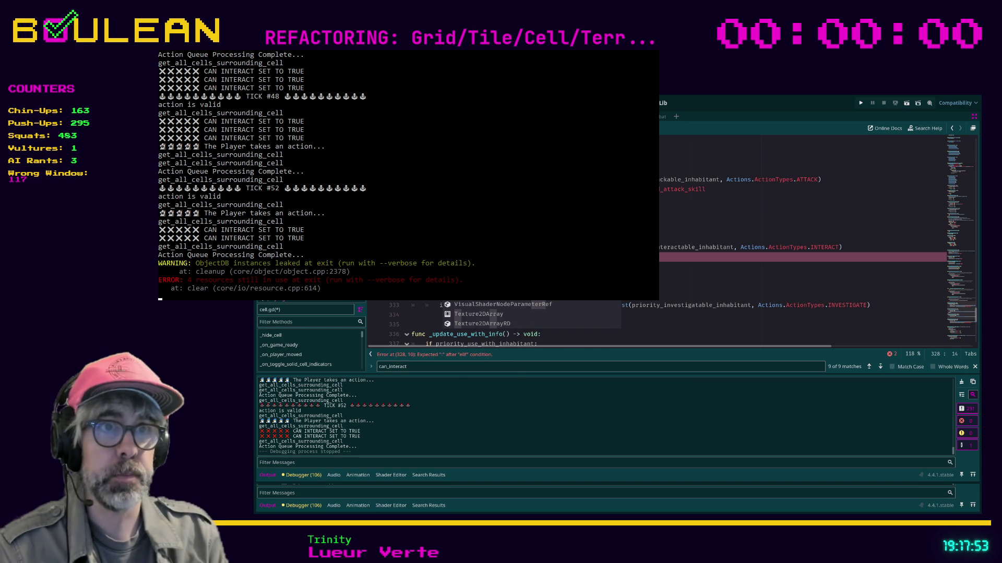
text(nvestiga)
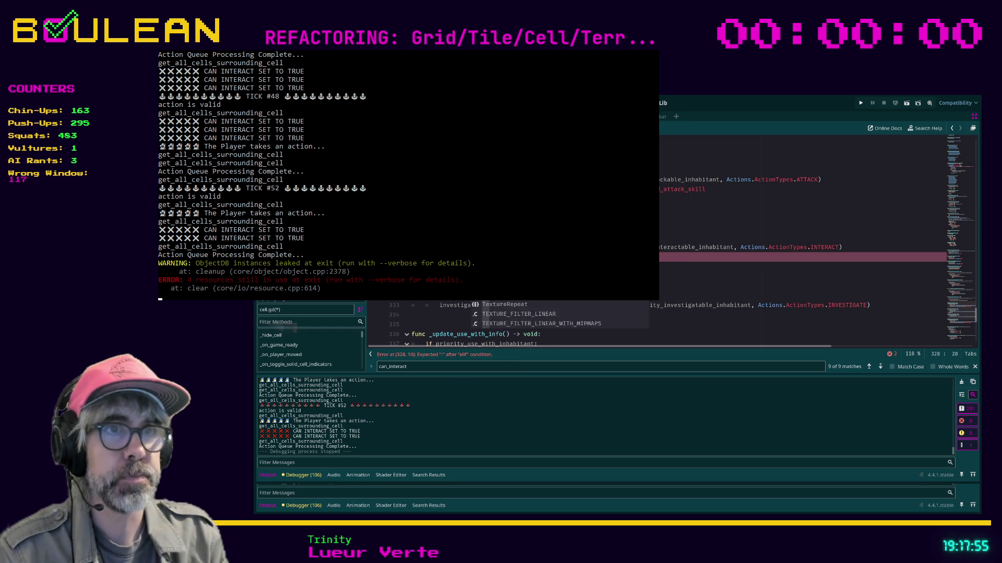
text(te_ap_cost)
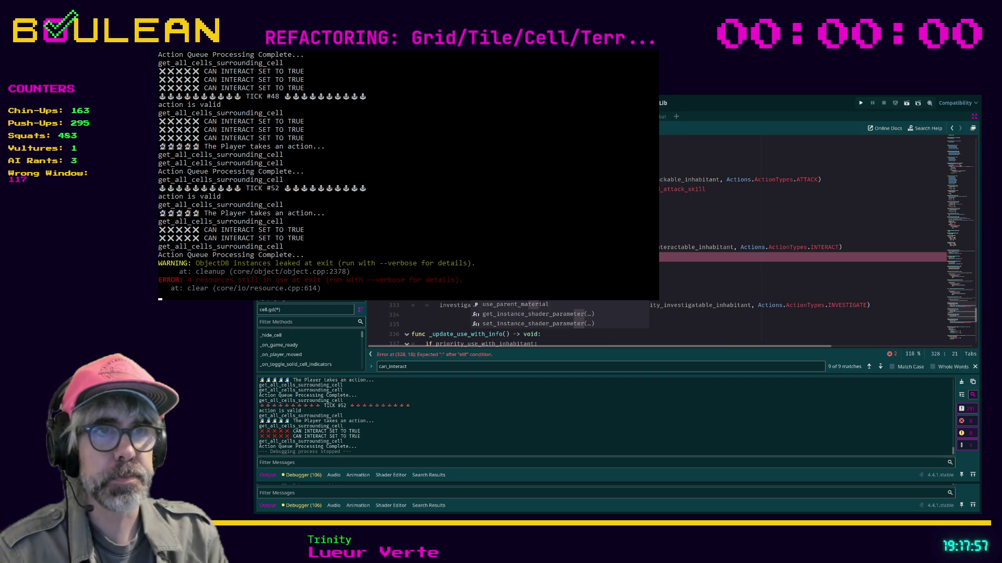
text( >= player_a)
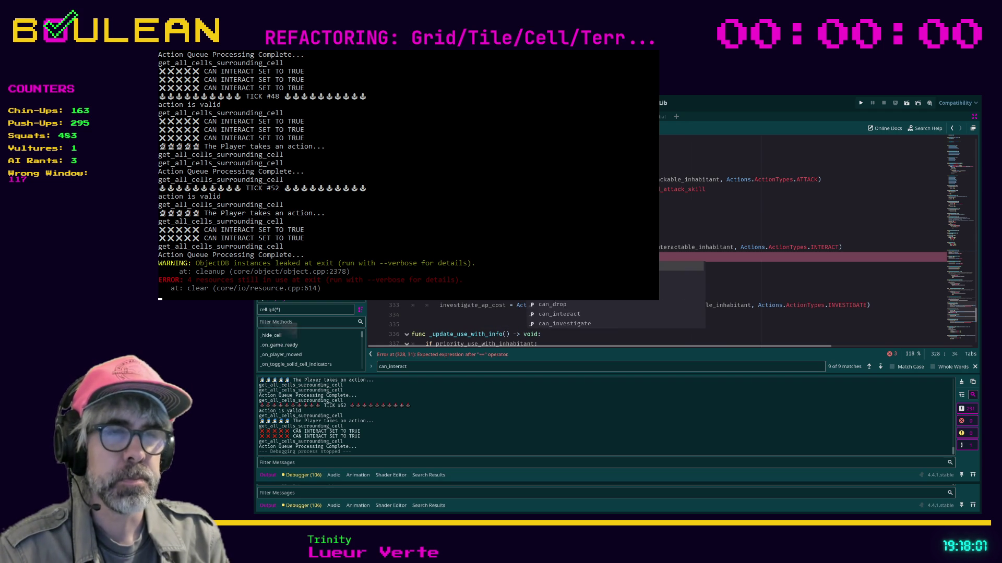
text(p_cost )
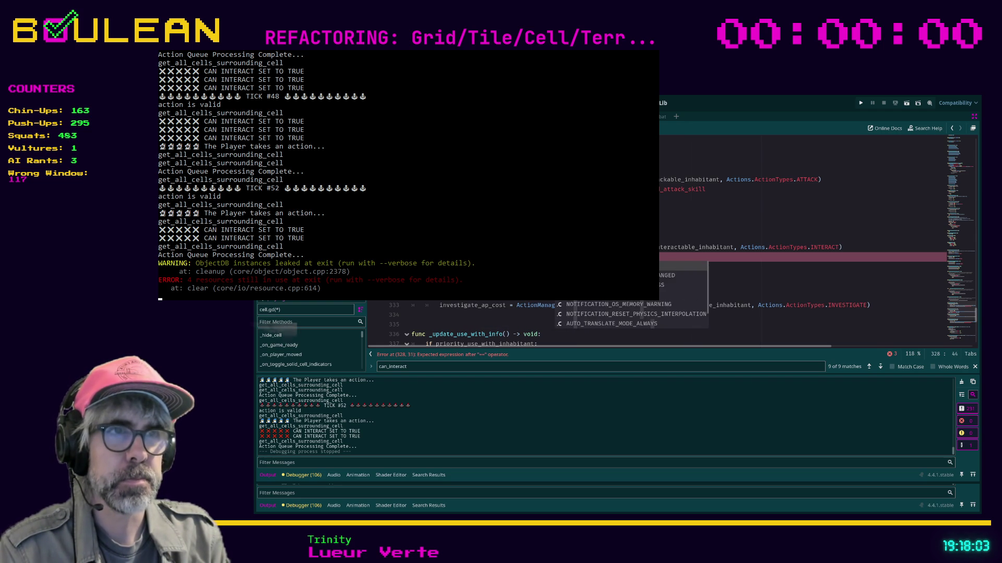
text(and p)
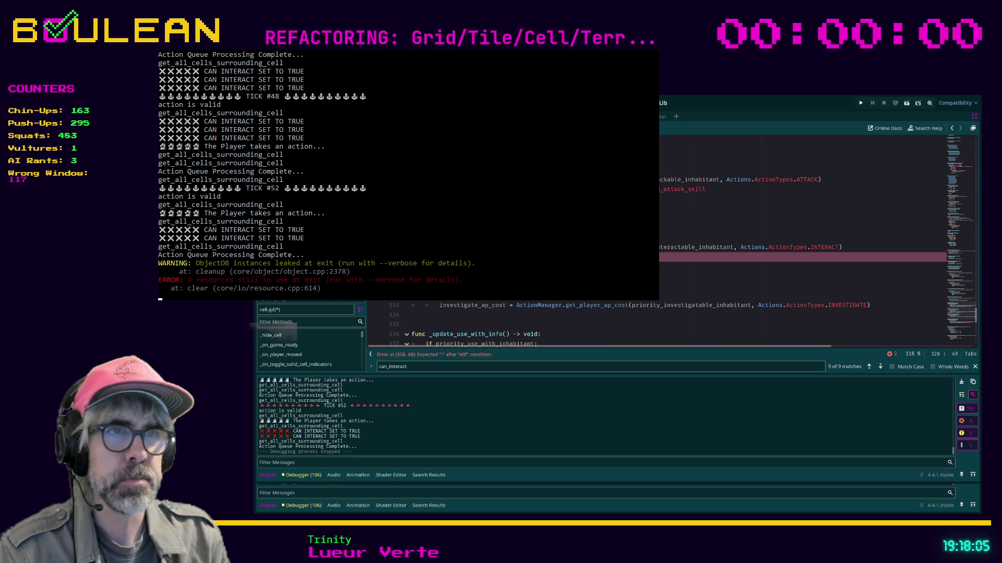
key(Return)
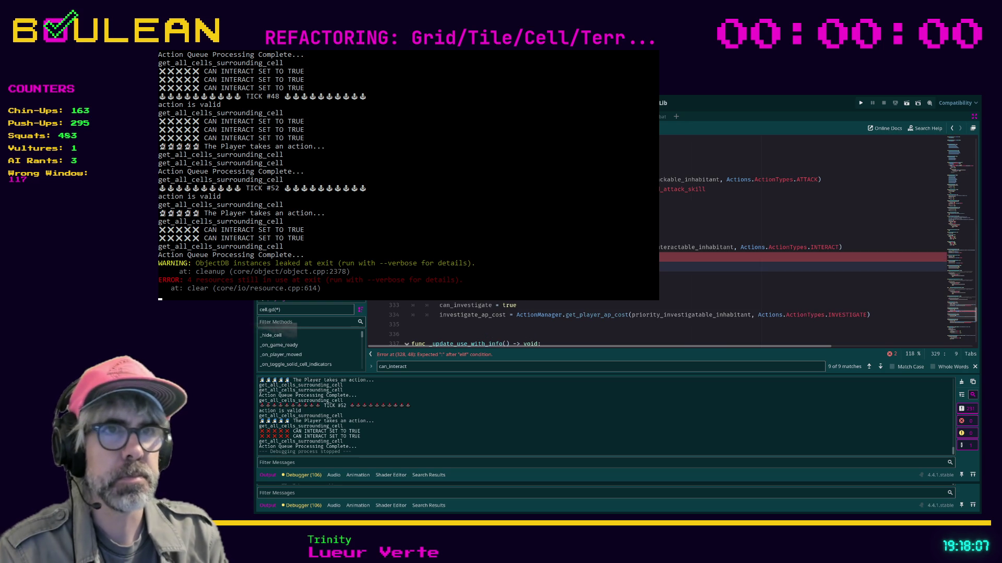
text(can_i)
key(Return)
text(= true)
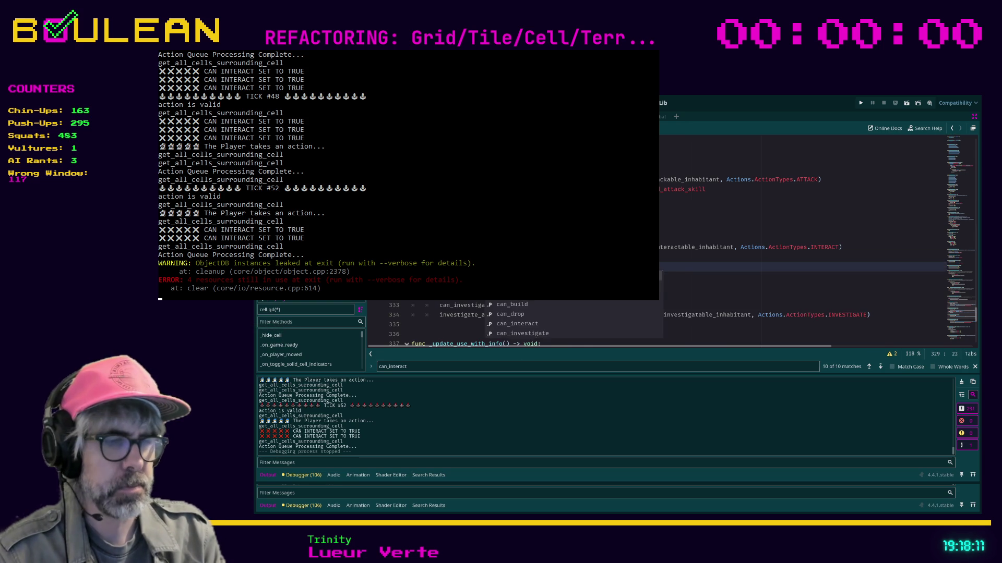
Step: Copy the INTERACT get_player_ap_cost line below the new flag, indent it, and save
click(621, 247)
key(shift+Home)
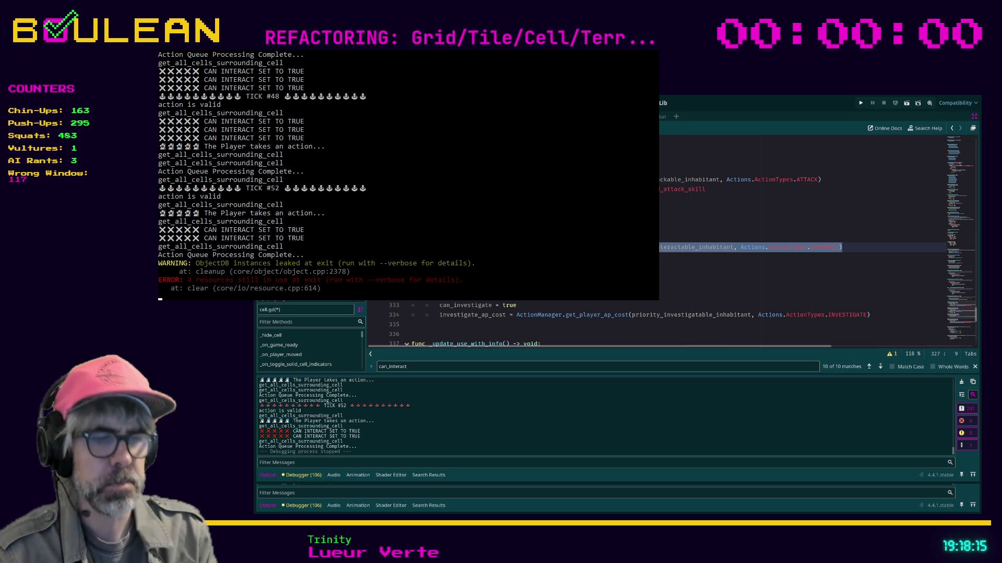
key(ctrl+c)
key(Down)
key(Down)
key(Down)
key(ctrl+v)
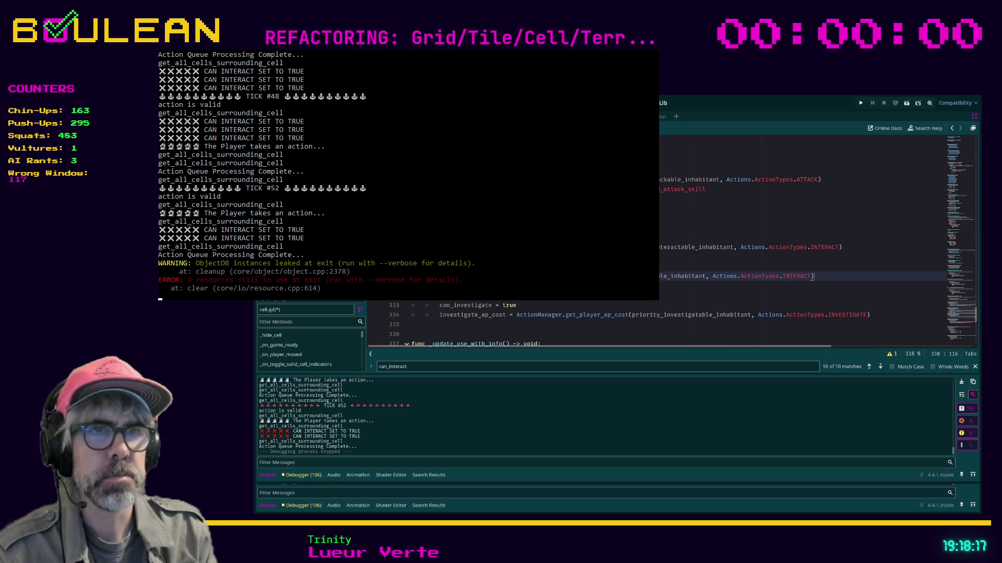
key(Home)
key(Tab)
key(End)
key(Return)
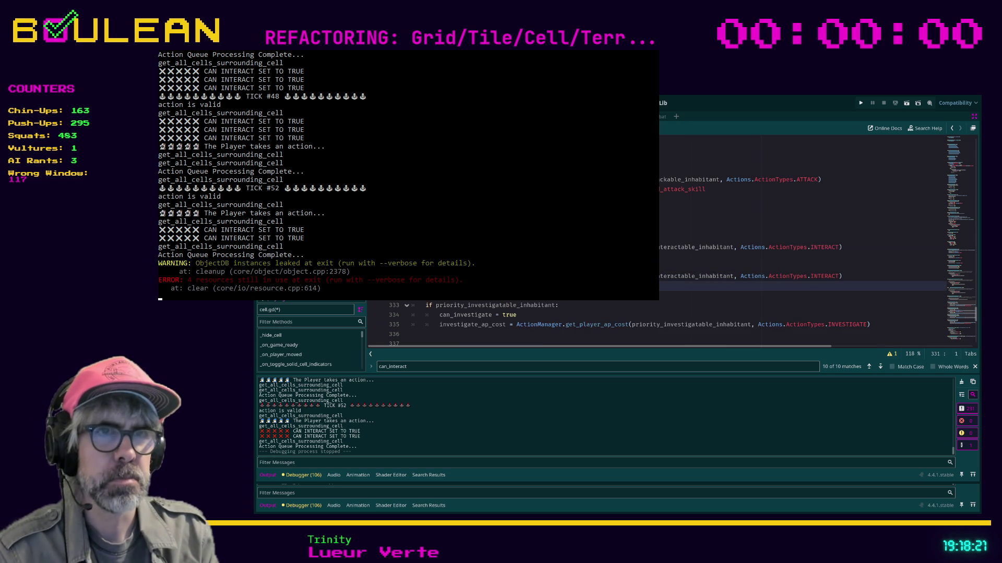
key(Return)
key(ctrl+s)
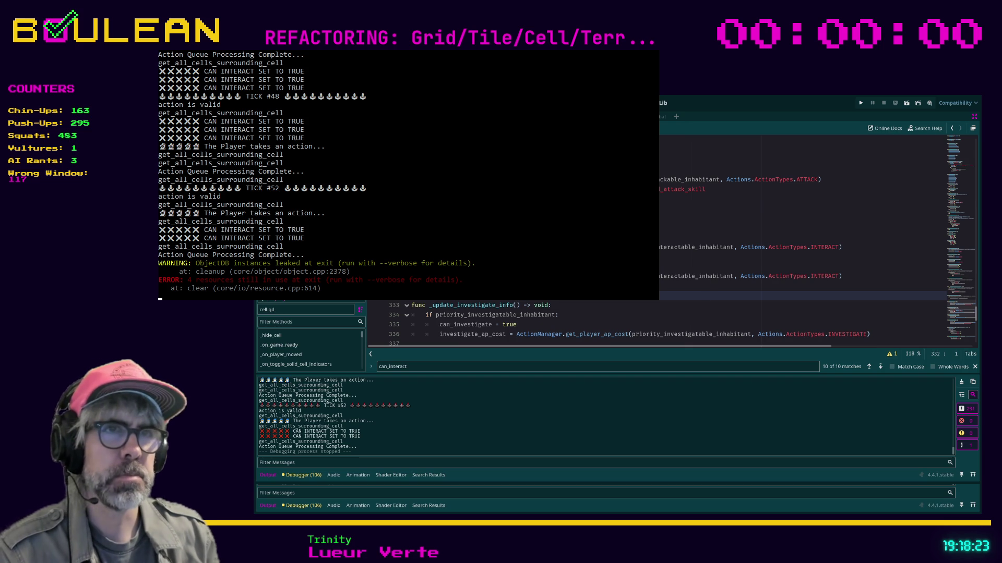
Step: Jump to the next can_interact match in cell.gd
click(730, 286)
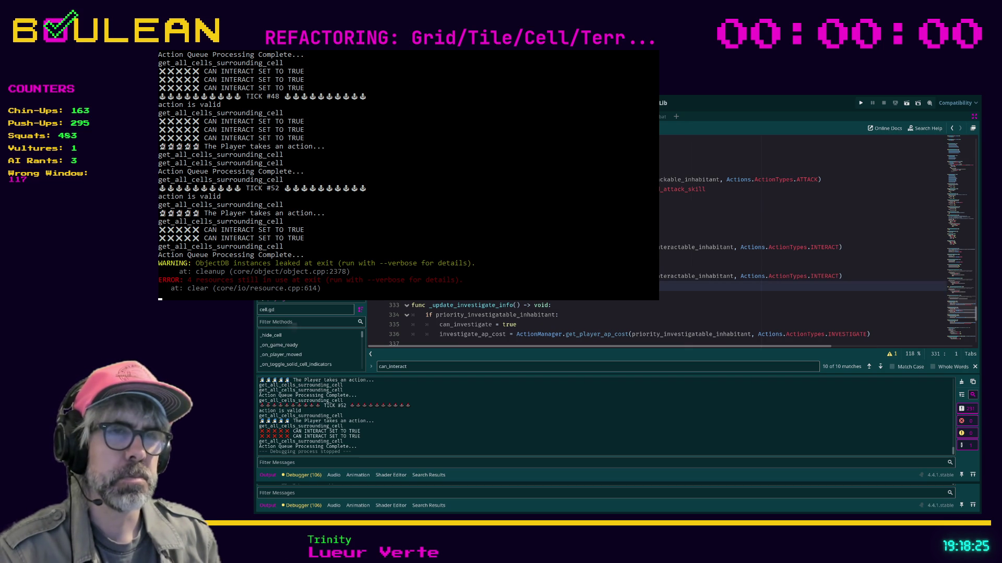
click(880, 366)
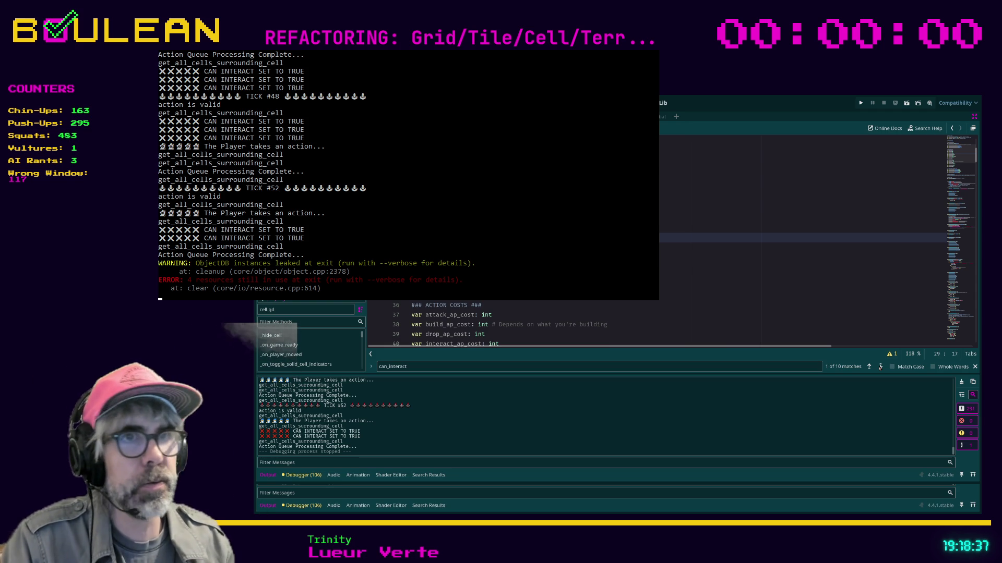
key(F3)
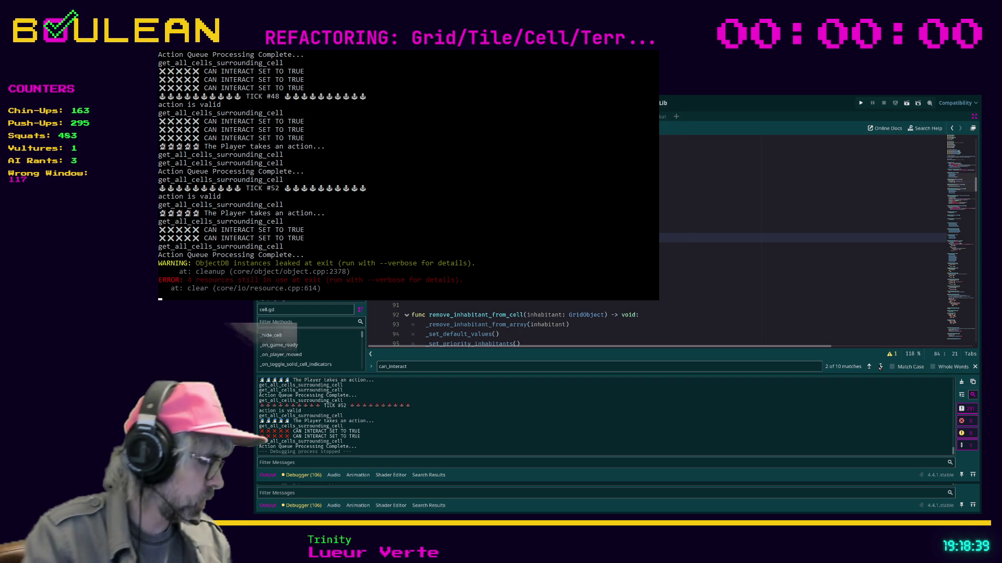
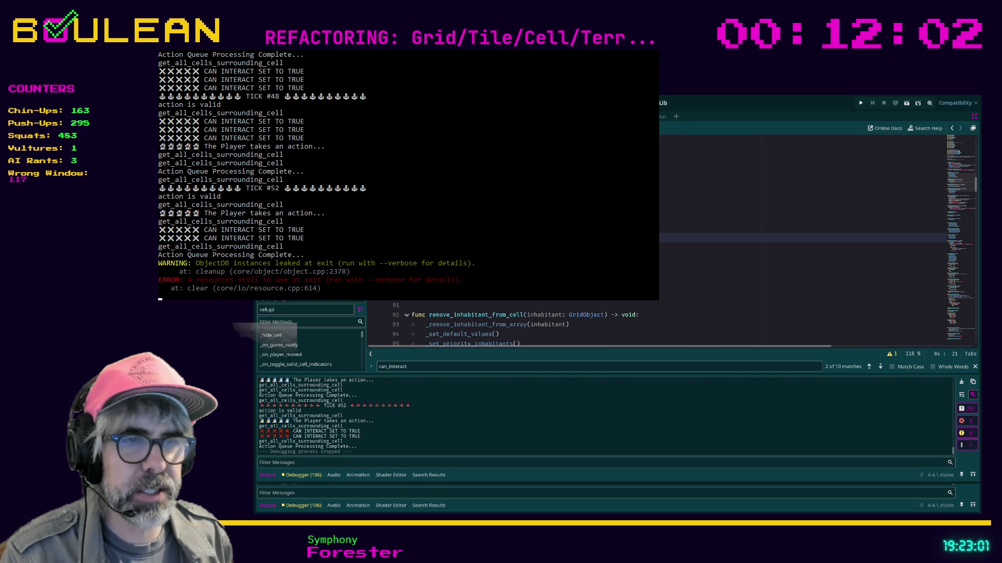
Step: Search '2064 ready' in Brave and open the Steam store page for 2064: Read Only Memories
key(alt+Tab)
text(20)
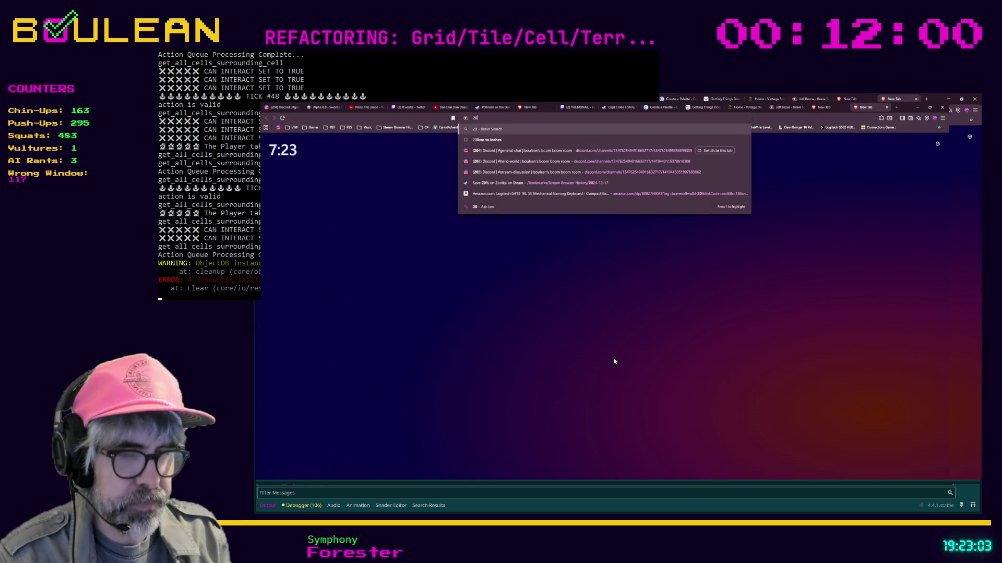
text(64 read onl)
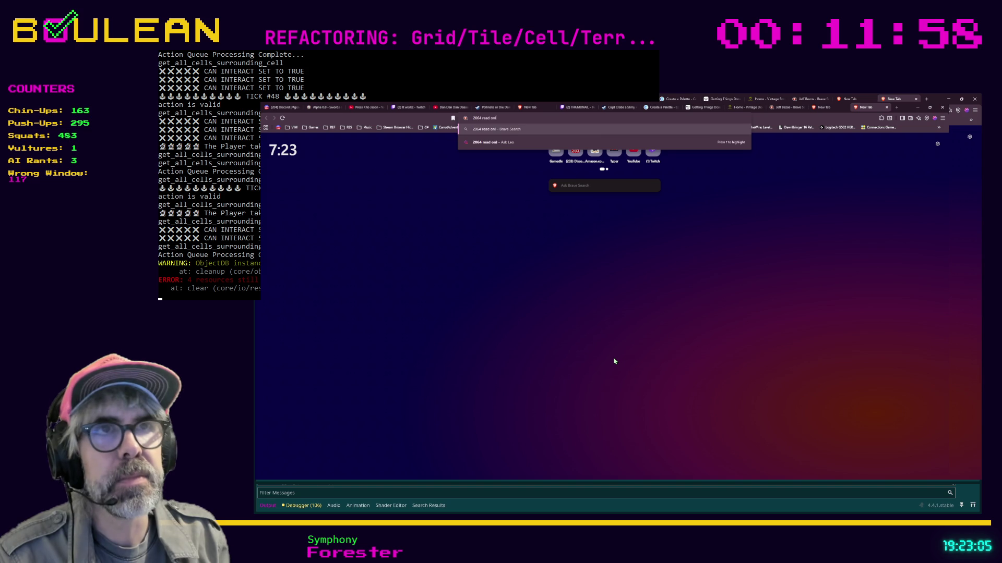
text(y)
key(Return)
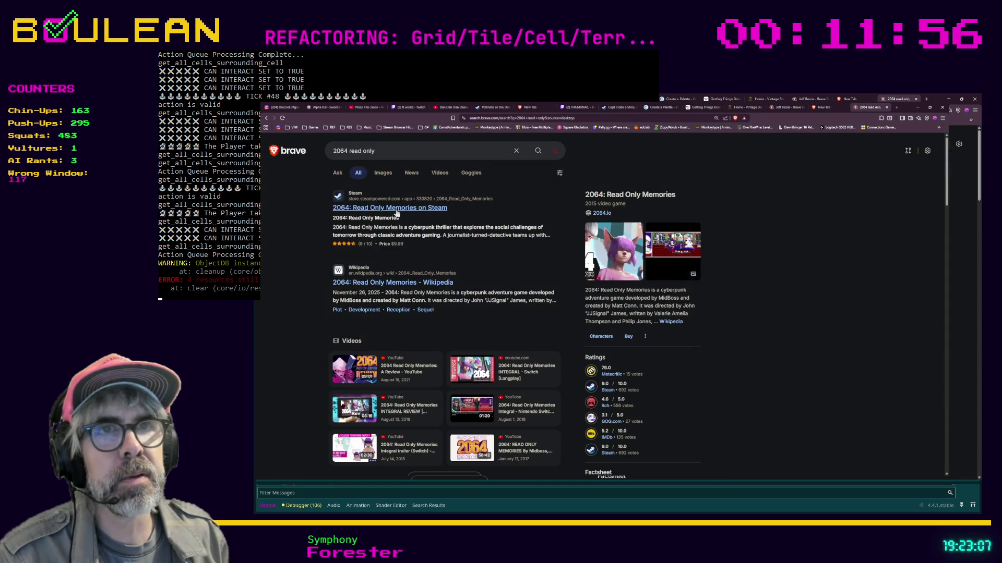
click(395, 209)
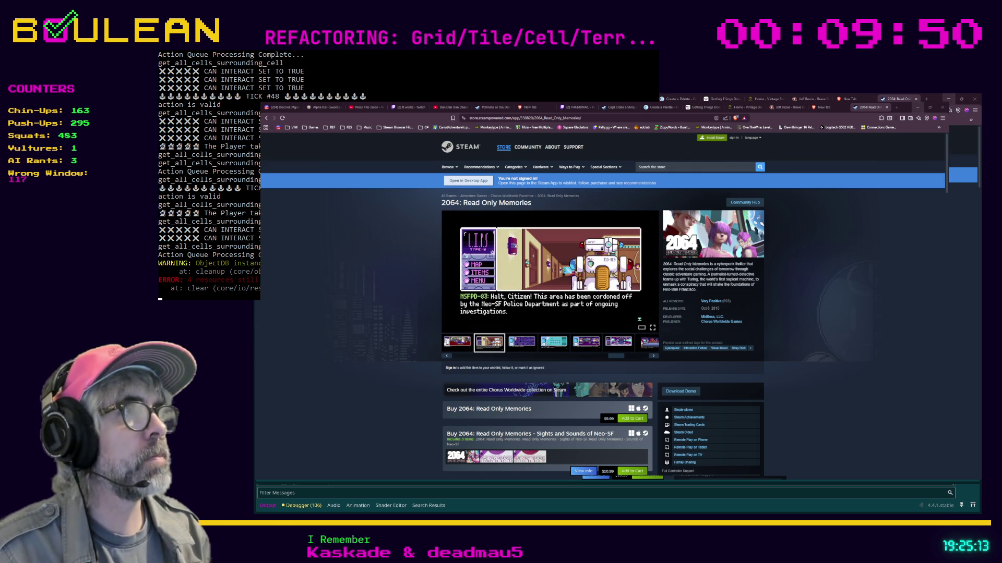
Step: Leave the 2064: Read Only Memories Steam page and return to the Godot script editor
key(alt+Tab)
Step: Search cell.gd for 'can_interact' with the find bar
click(783, 296)
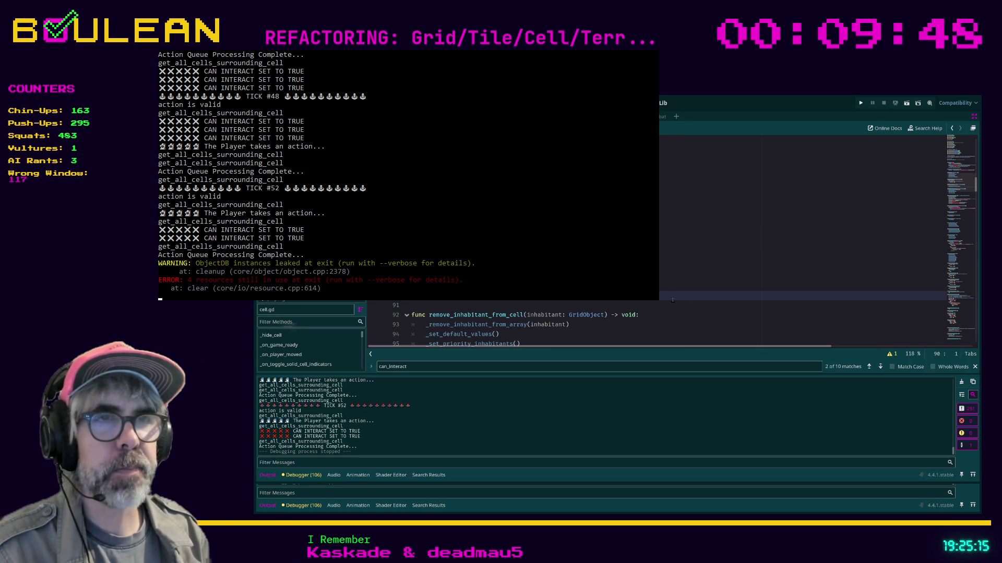
key(ctrl+f)
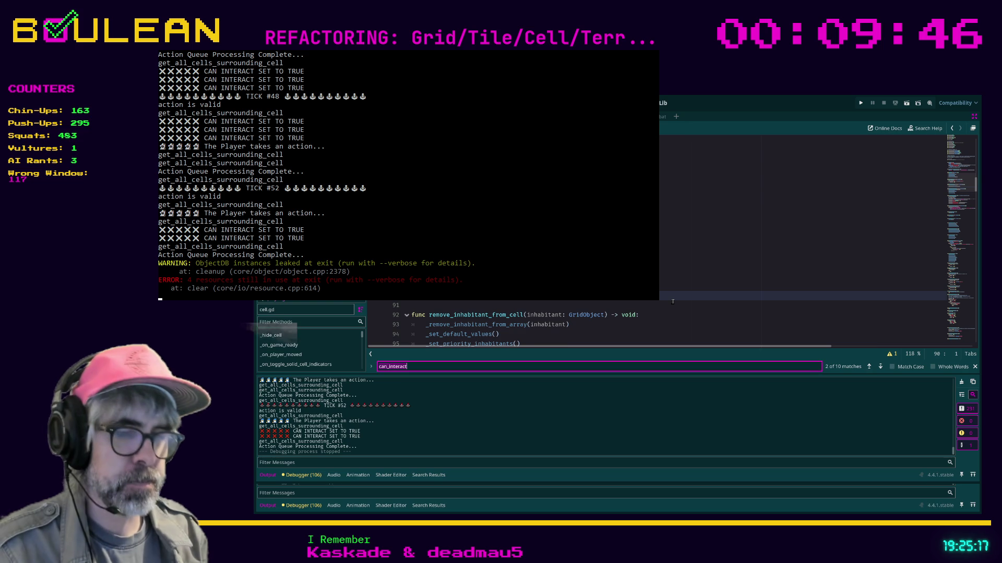
key(BackSpace)
key(BackSpace)
key(BackSpace)
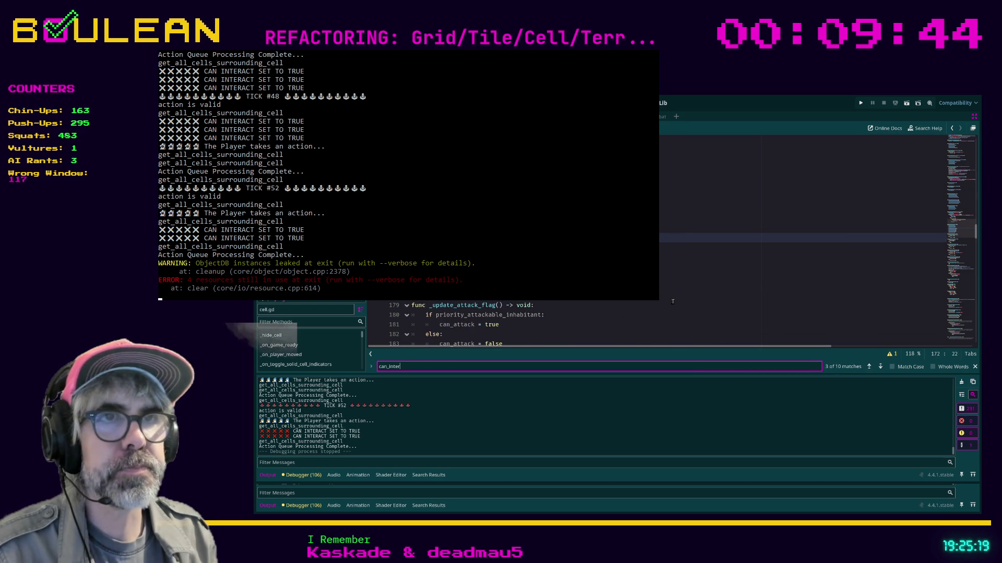
text(act)
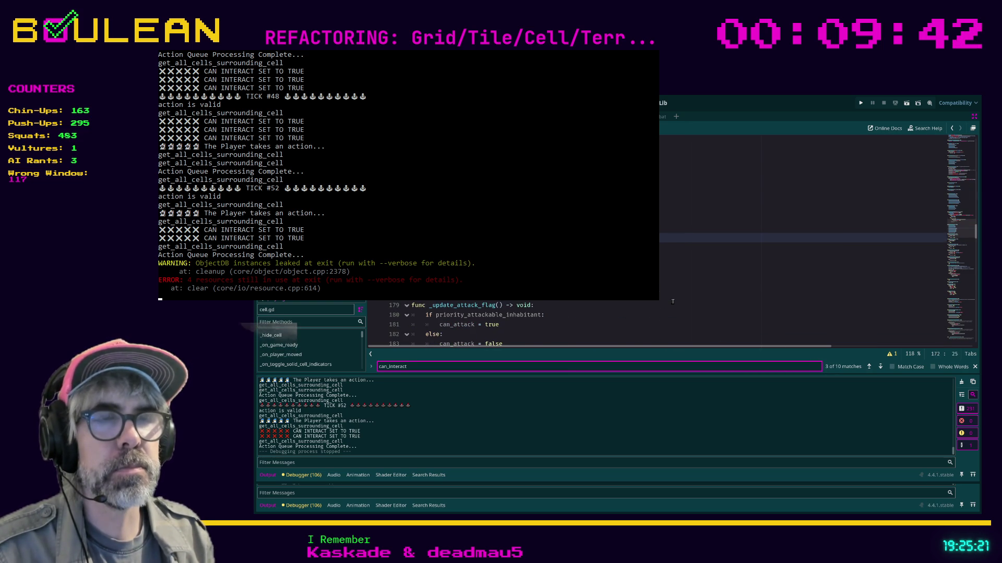
Step: Review the action-flag functions in cell.gd, then launch the roguelike with F5
scroll(672, 302, up, 1)
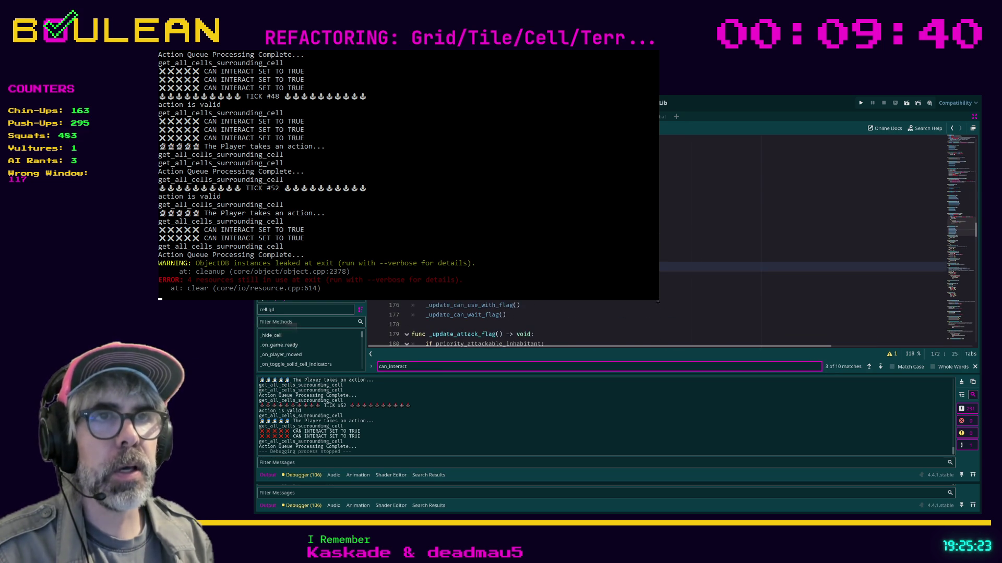
scroll(672, 302, up, 5)
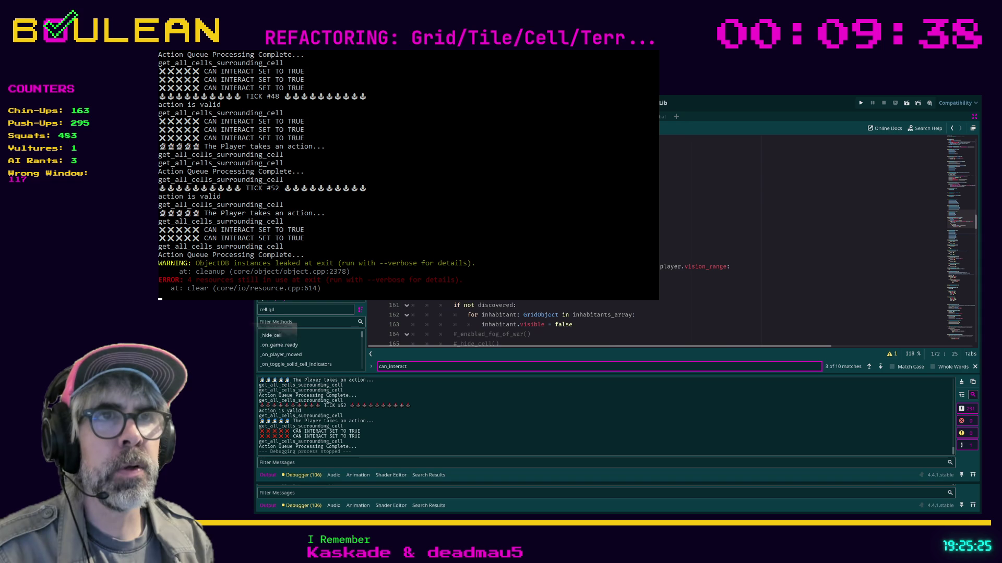
scroll(672, 301, up, 2)
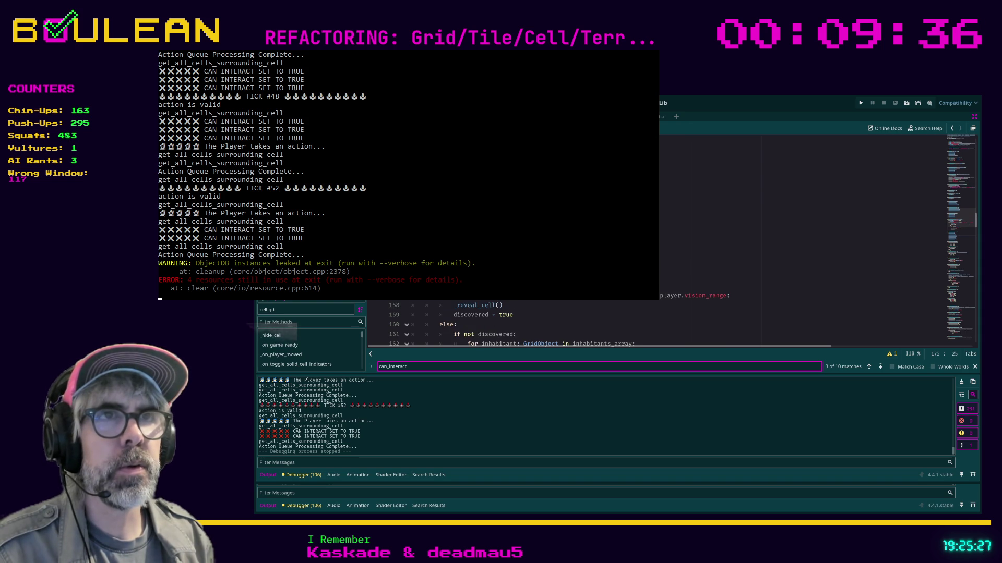
scroll(599, 323, up, 1)
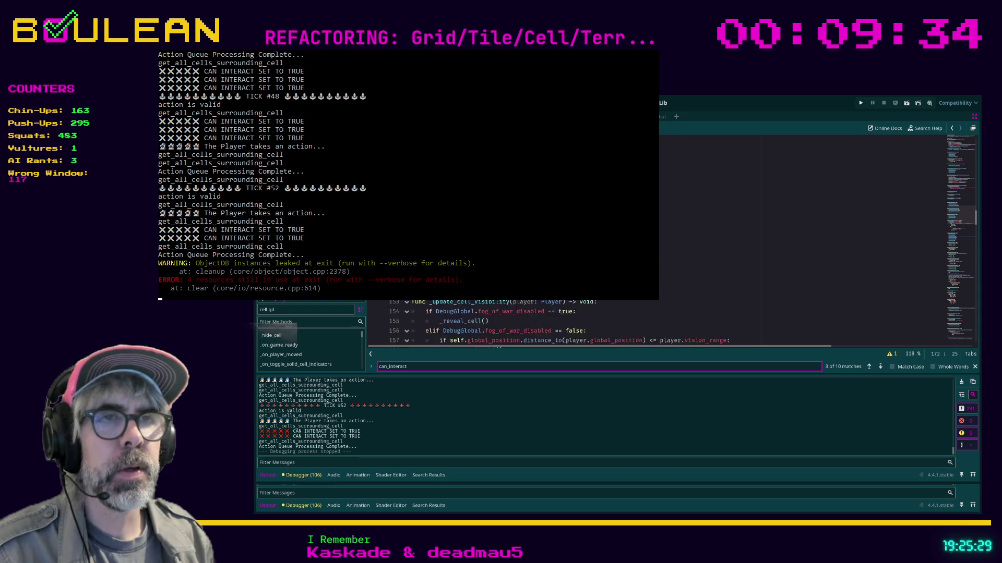
scroll(600, 323, down, 5)
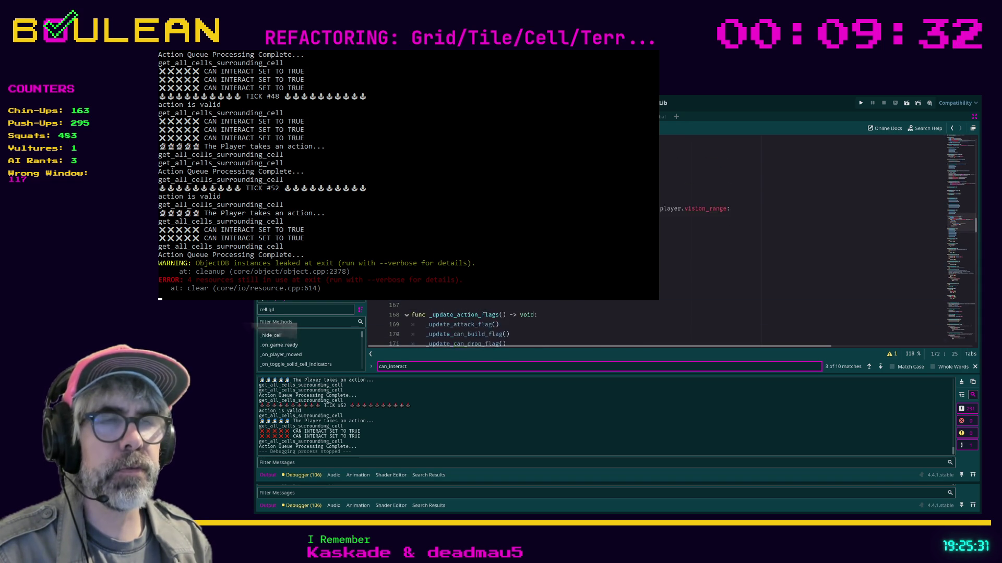
scroll(600, 324, up, 6)
click(782, 257)
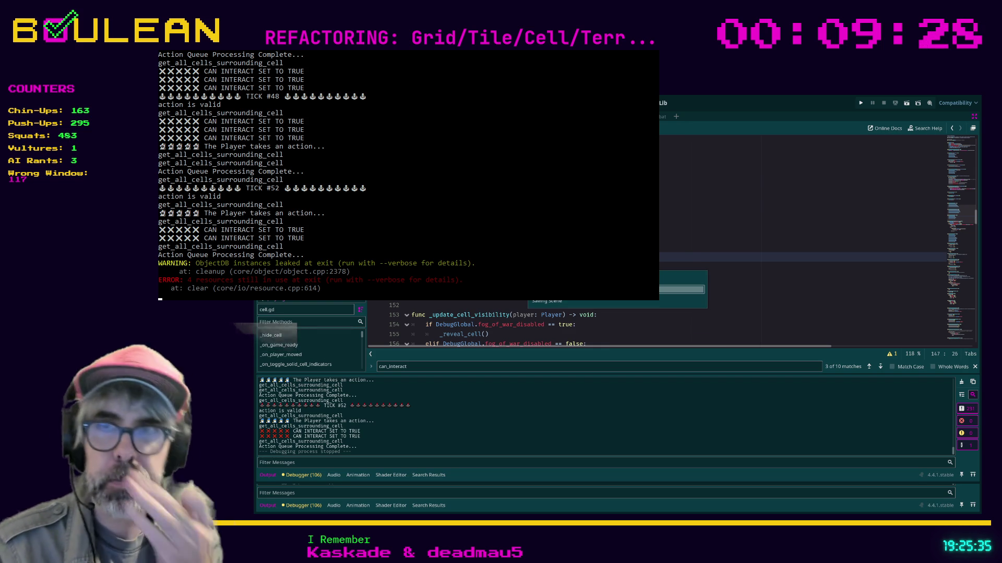
key(F5)
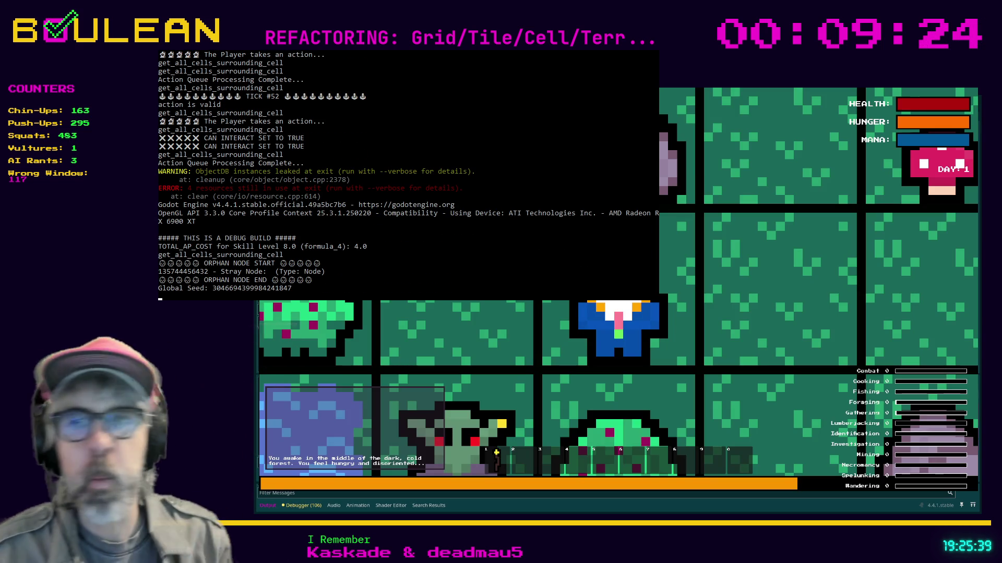
Step: Step left, then attack the adjacent goblin and the gravestone beside it
scroll(752, 468, down, 3)
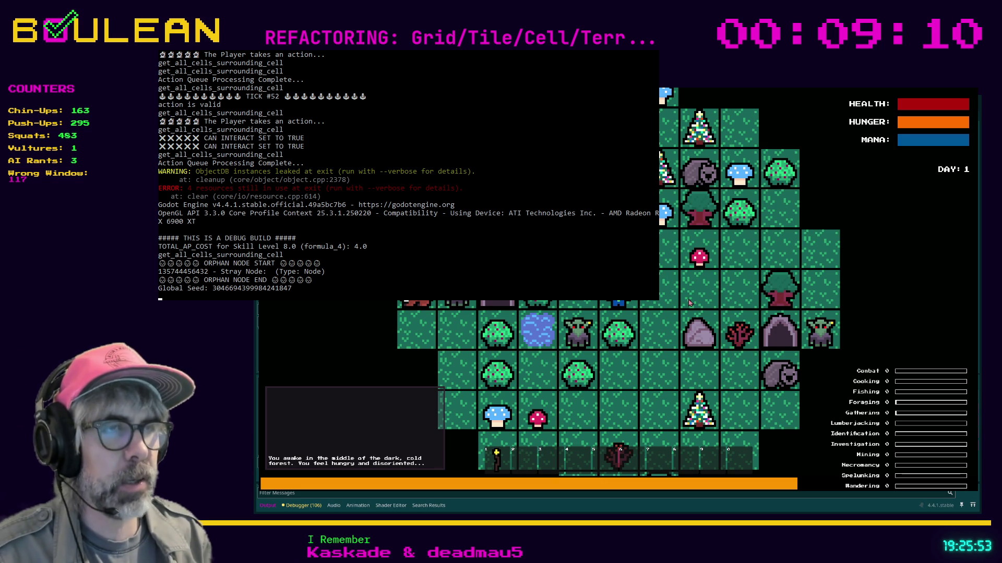
key(Left)
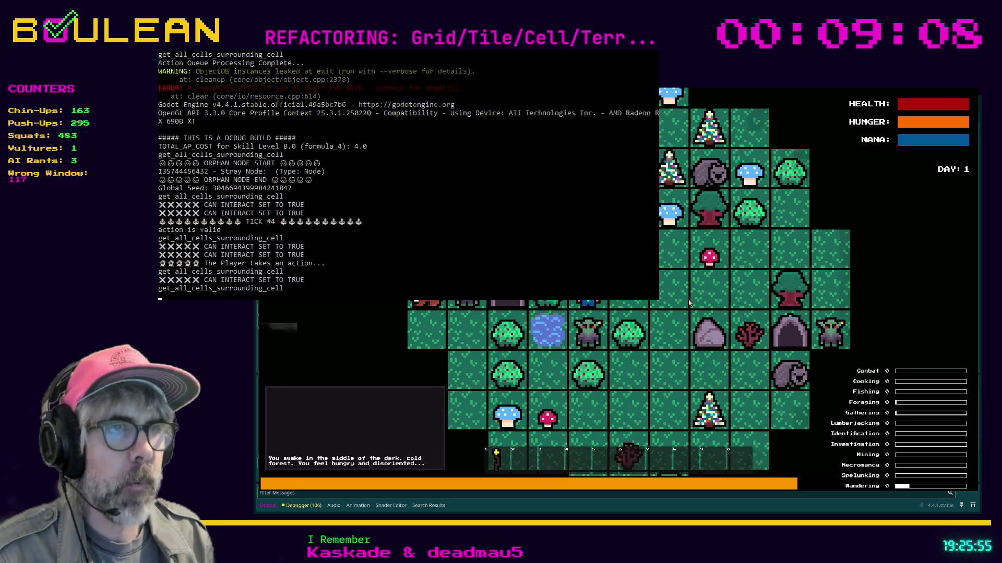
key(Right)
key(Right)
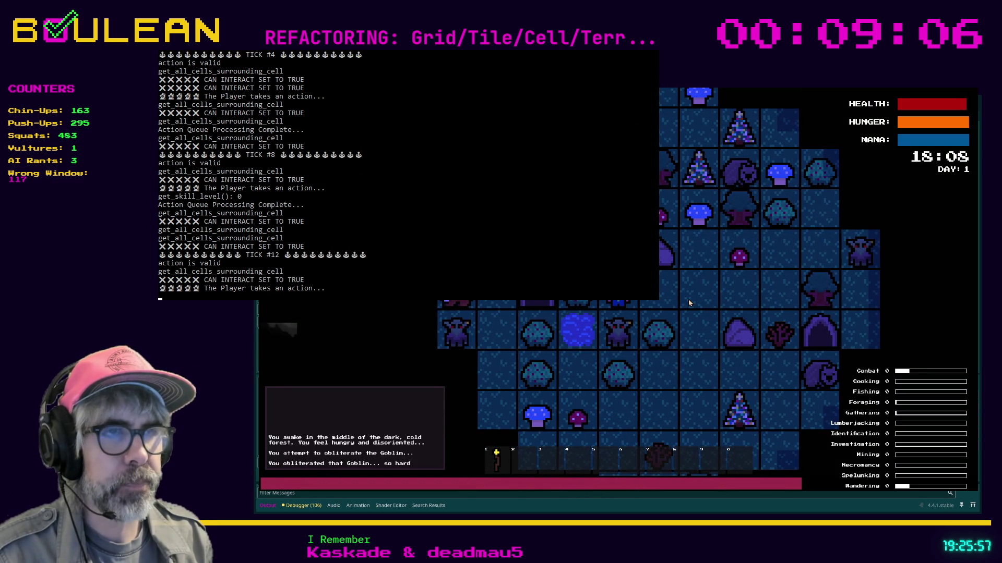
key(Right)
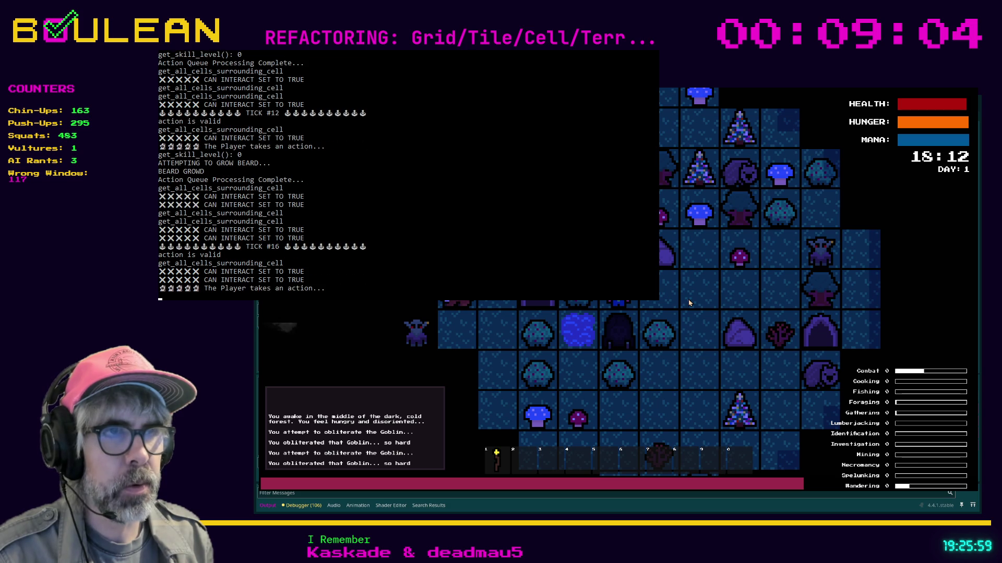
key(Right)
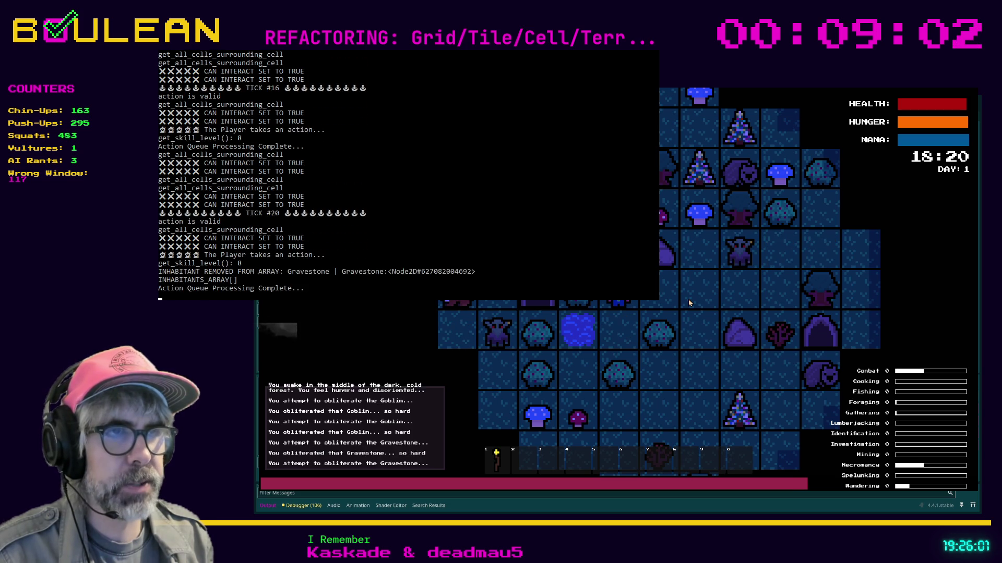
Step: Move the player down and left across the grid, then attack the next goblin
key(Down)
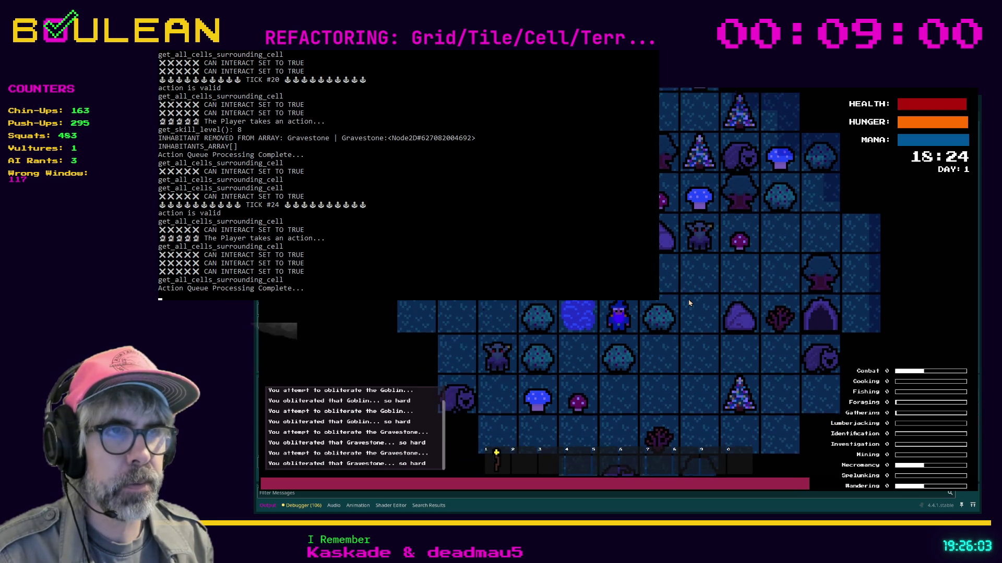
key(Down)
key(Down)
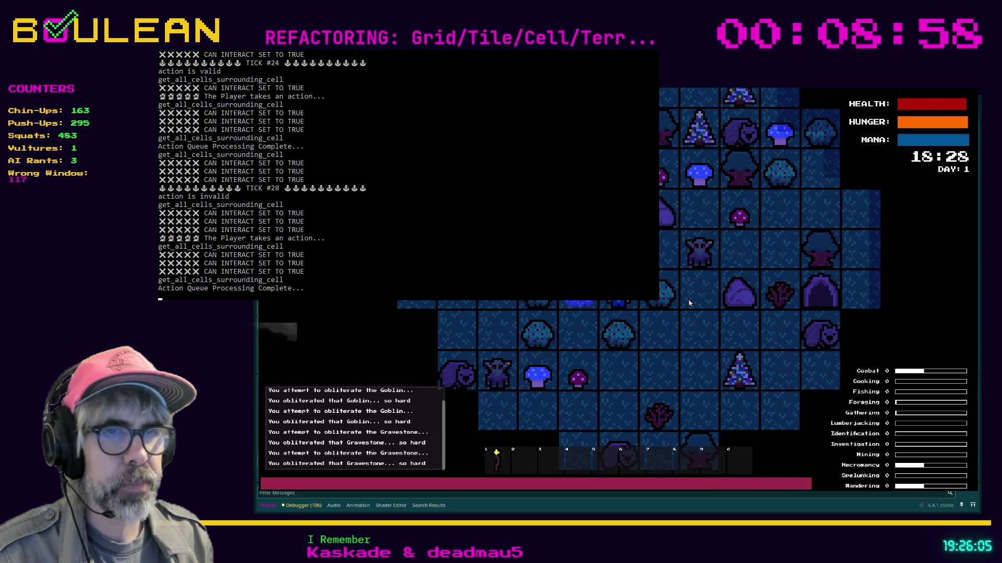
key(Down)
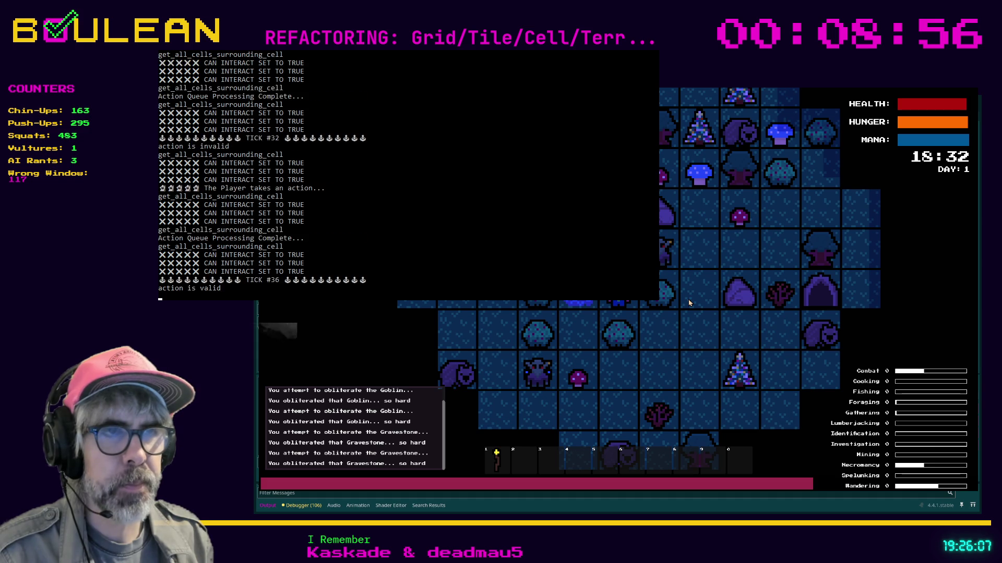
key(Left)
key(Down)
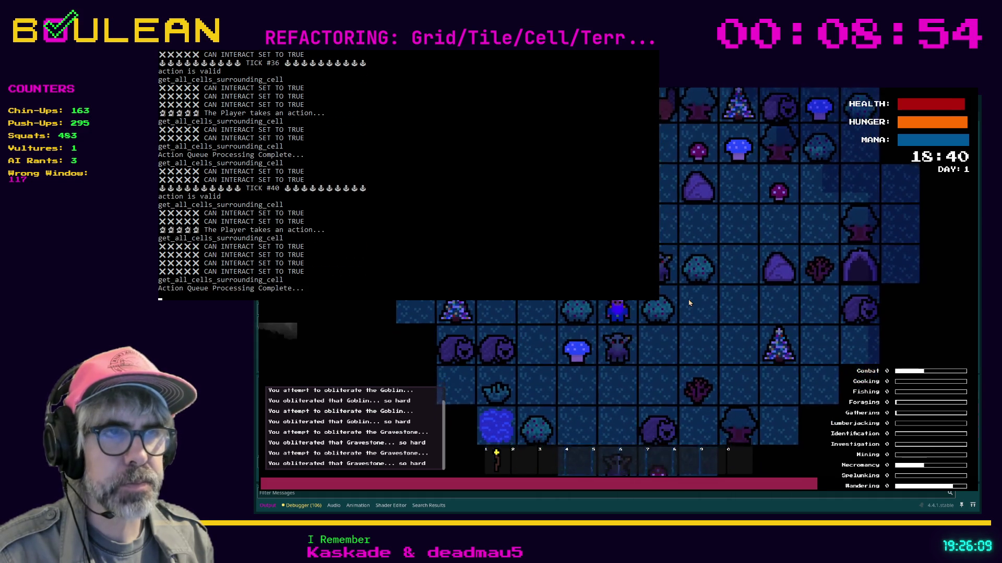
key(Down)
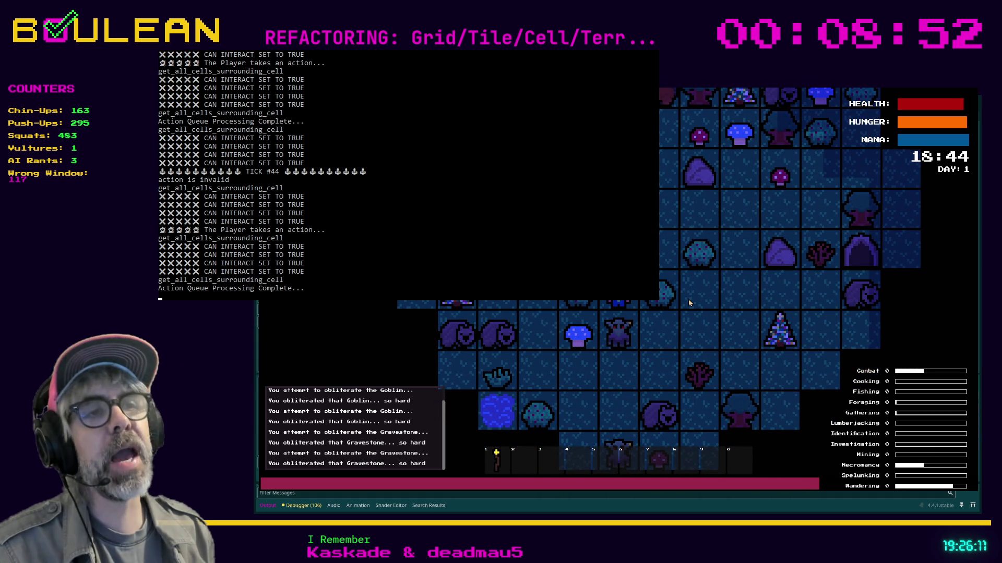
key(Down)
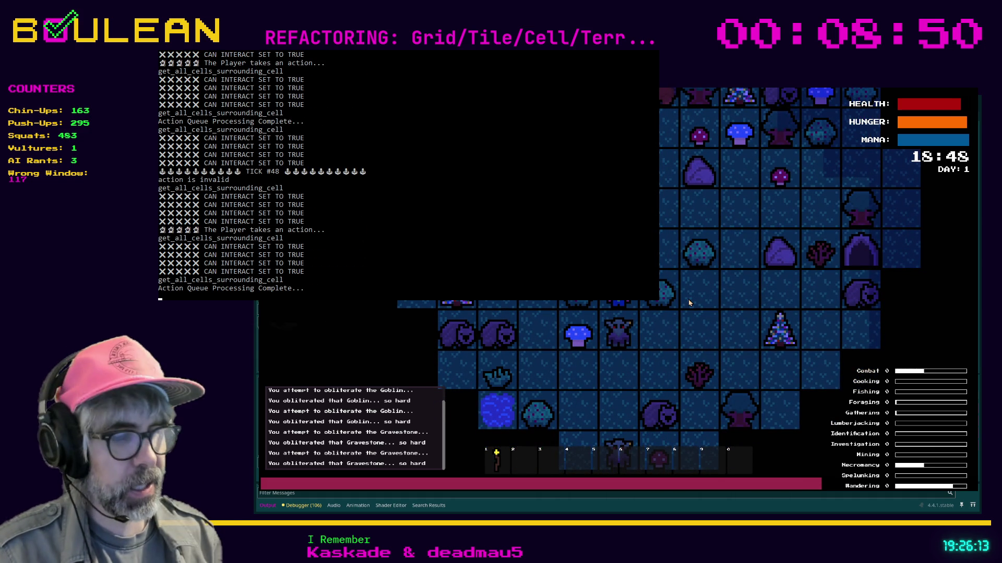
key(Down)
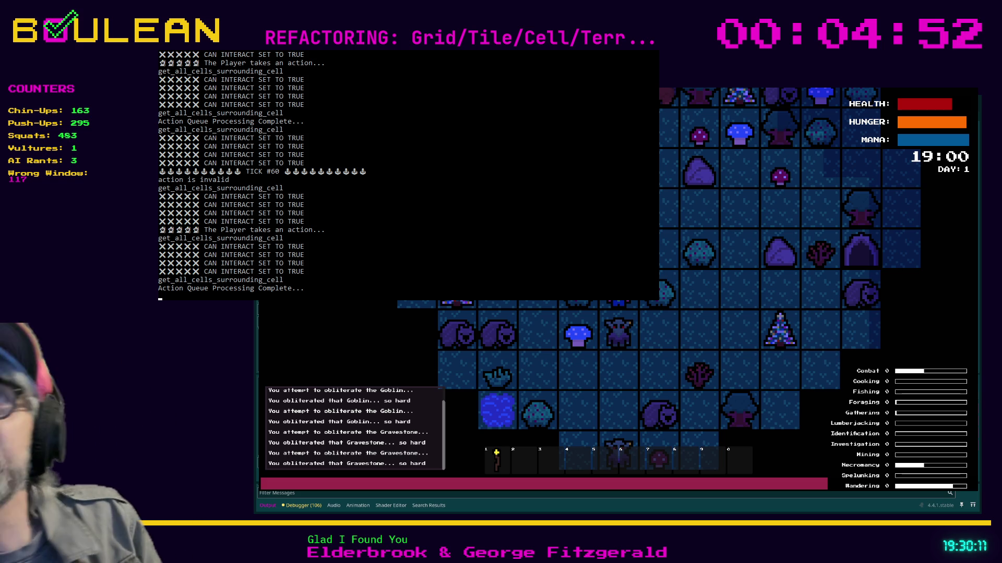
click(642, 317)
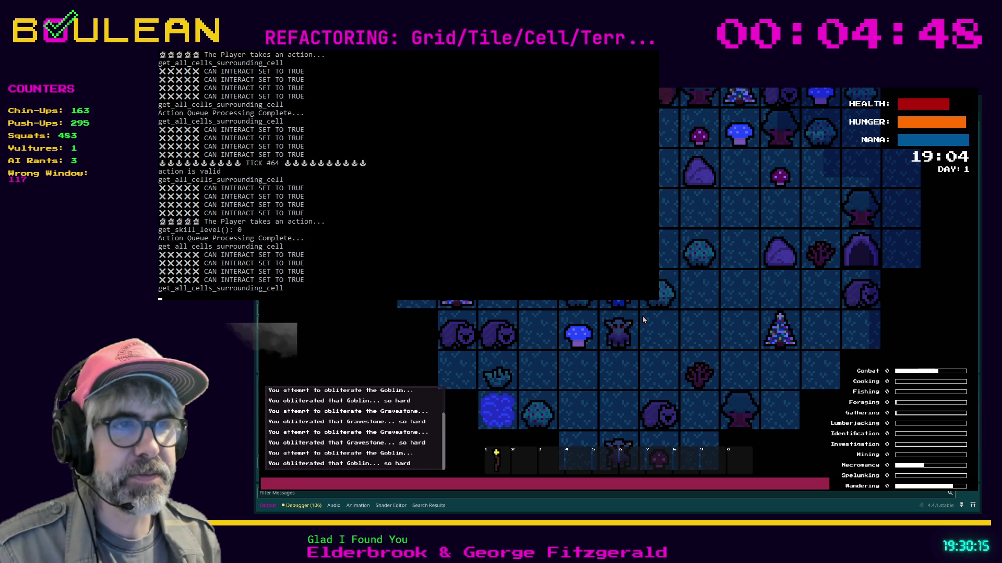
Step: Finish off the goblin, obliterate its gravestone, and stop the running game
click(643, 317)
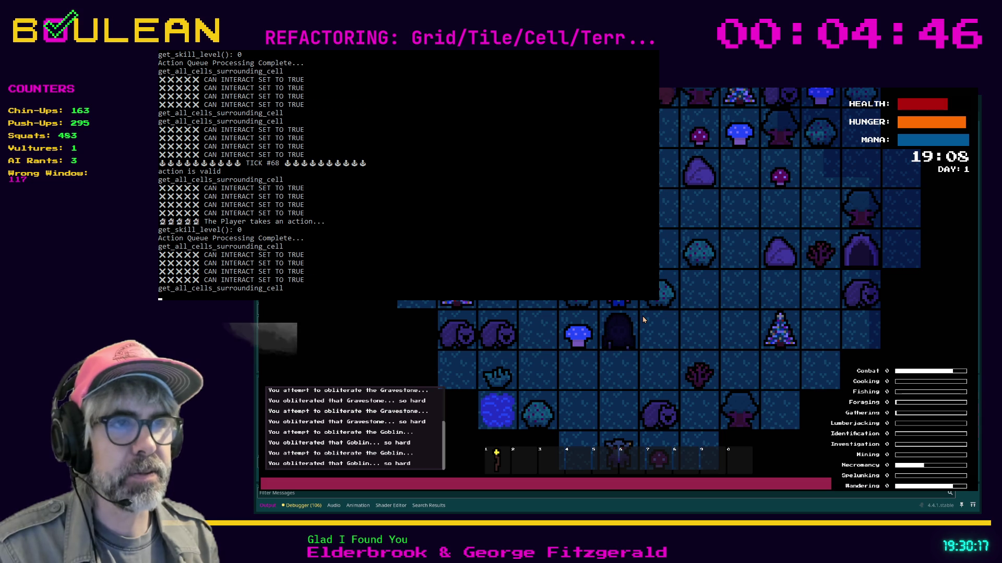
click(643, 317)
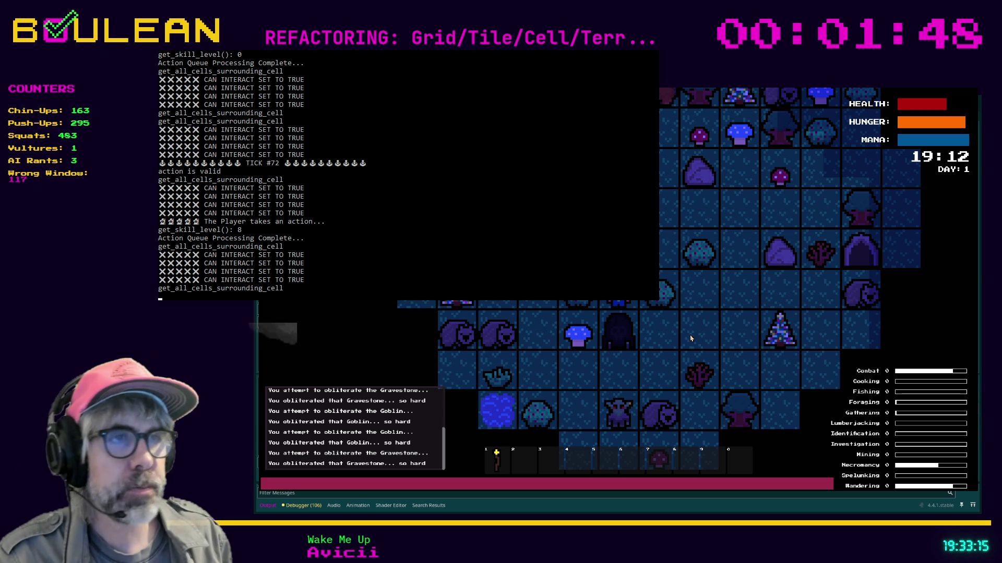
key(Escape)
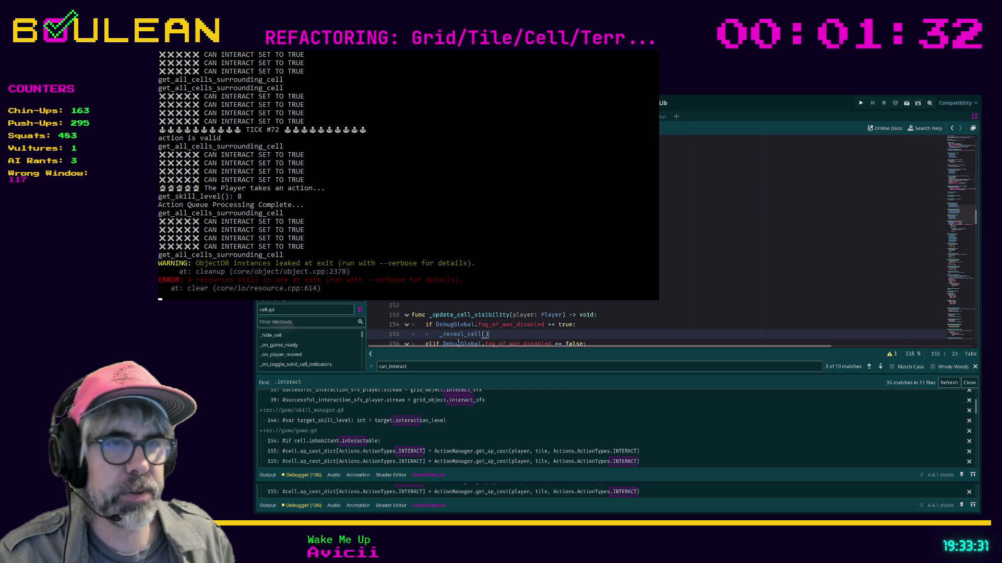
Step: Search the script for 'grid' and run a project-wide search for grid_object
click(643, 308)
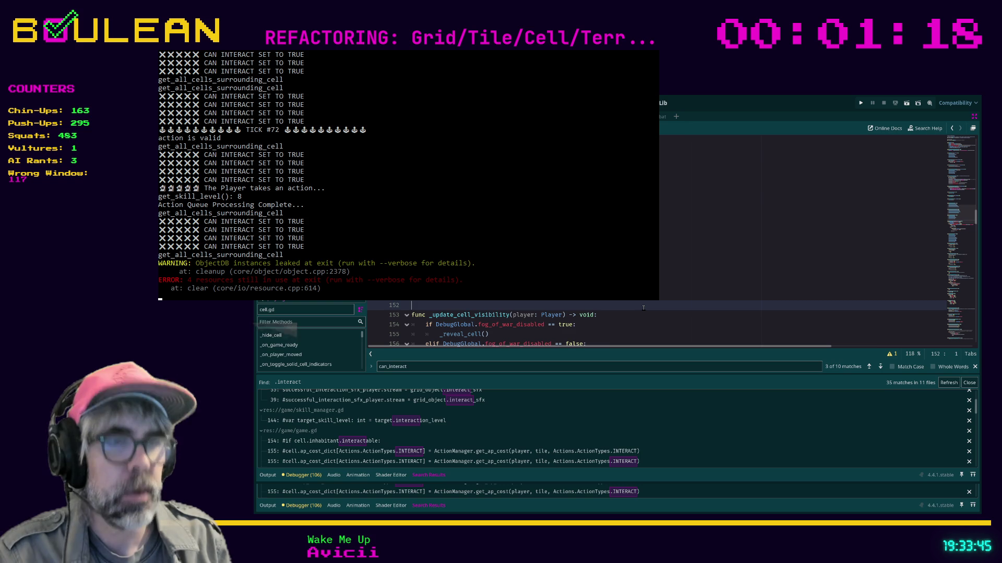
key(ctrl+f)
text(grid)
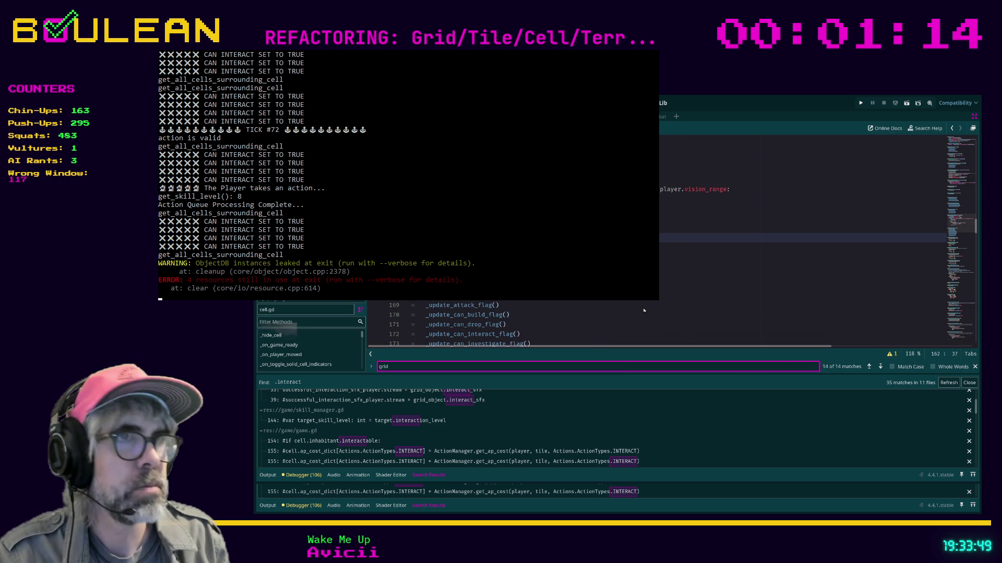
key(Return)
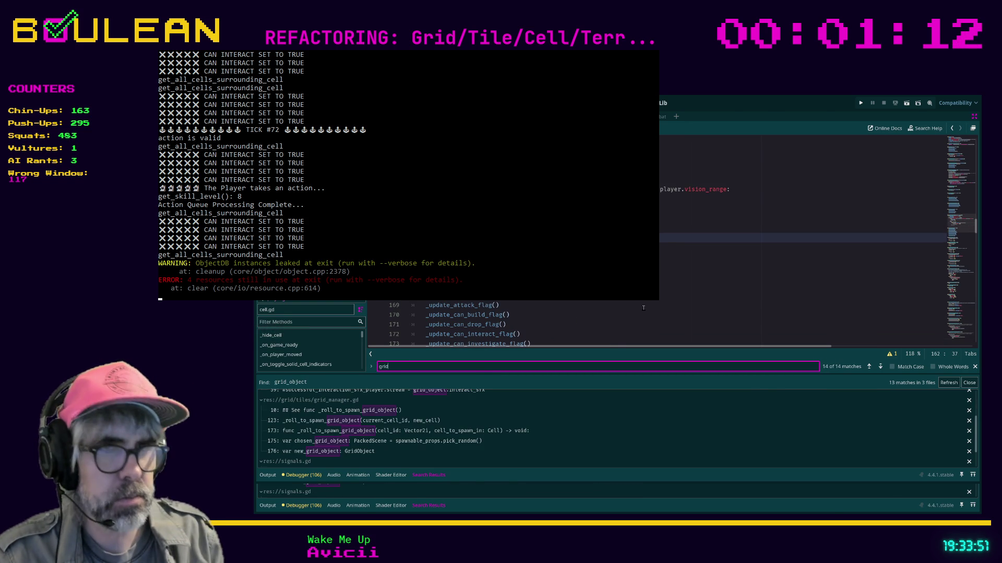
Step: Restore the docks, filter the FileSystem by 'grid', and open grid_object.gd
key(ctrl+shift+F11)
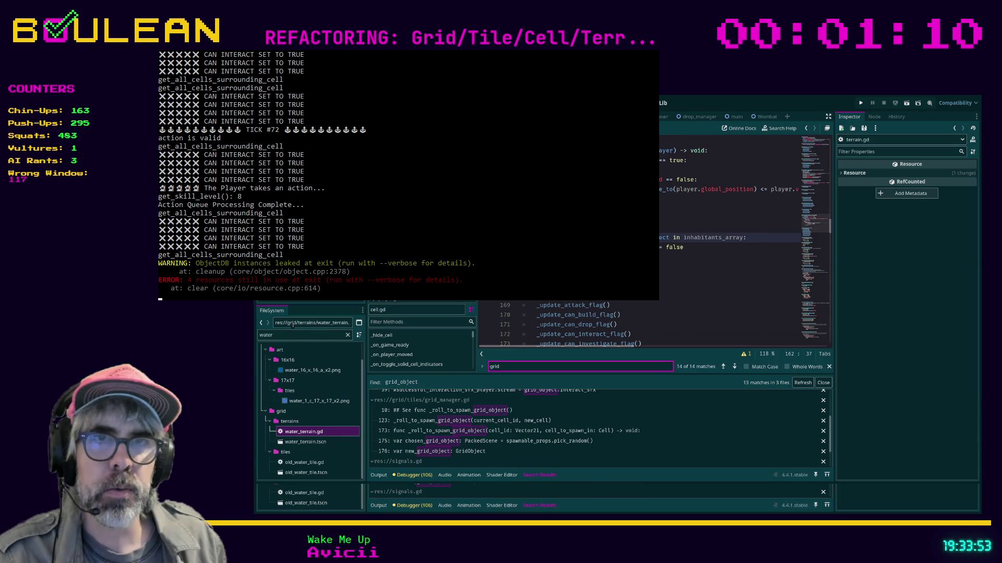
click(294, 337)
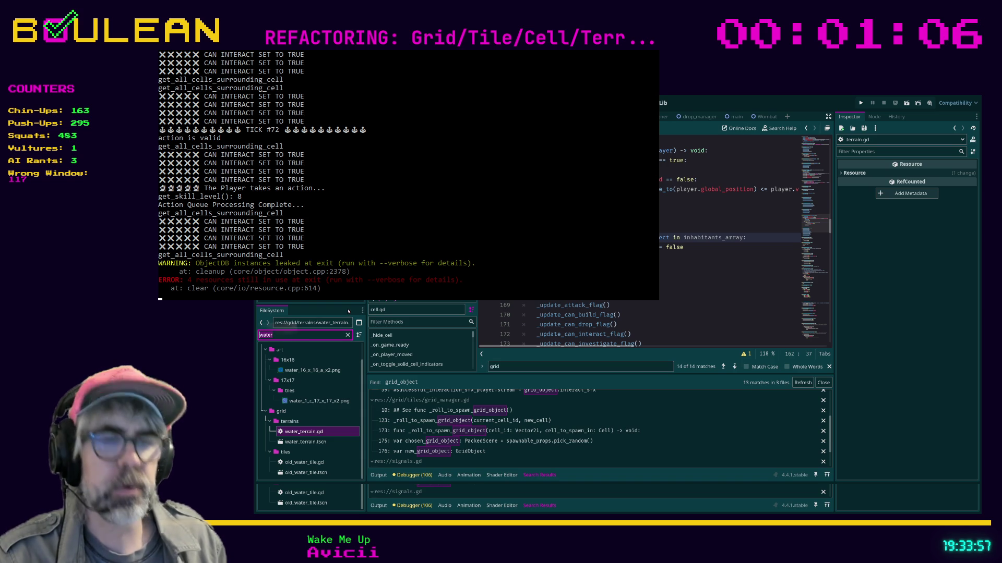
text(grid)
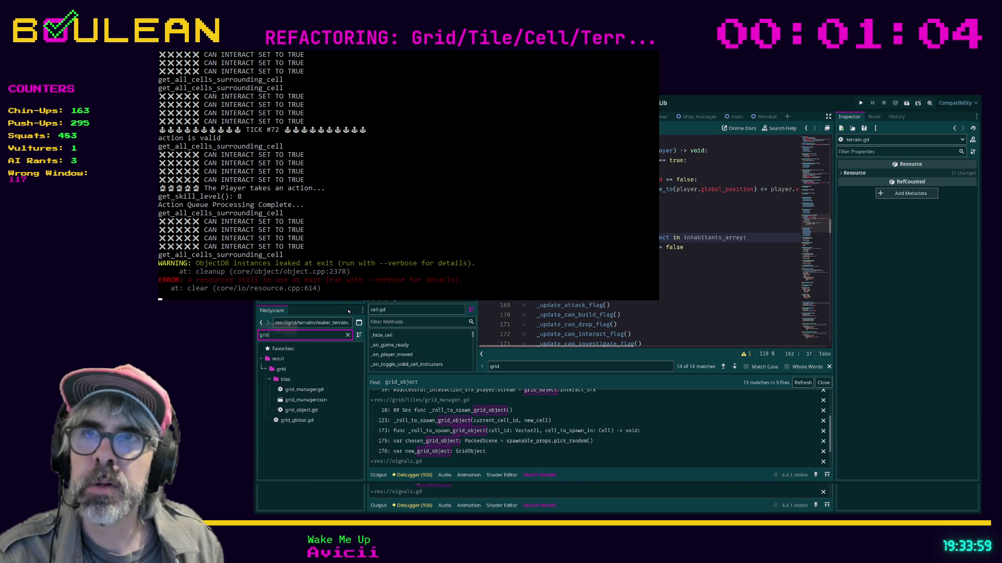
double_click(303, 411)
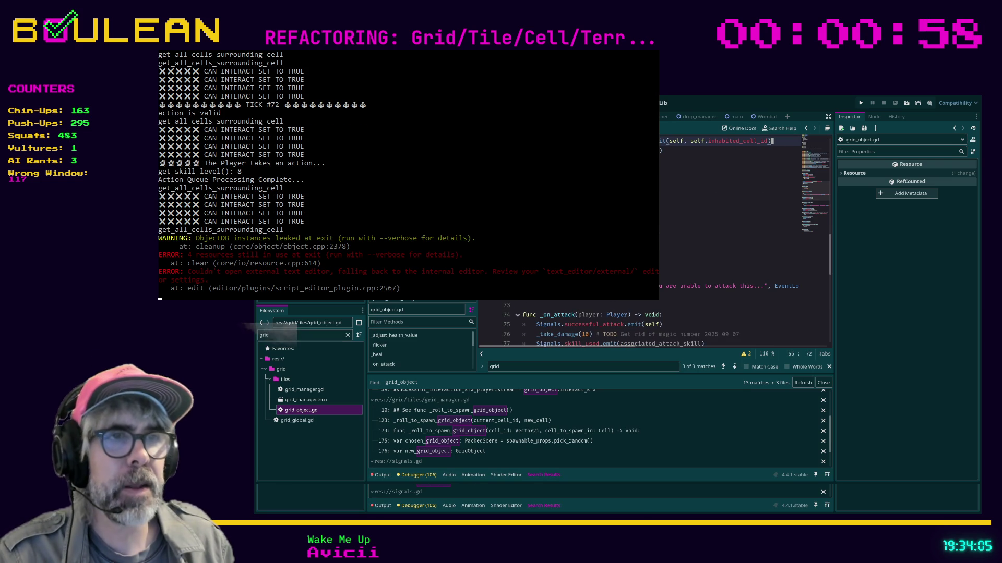
Step: Search grid_object.gd for 'interact' near _on_interact, then search the project for grid_object.interact( calls
click(684, 257)
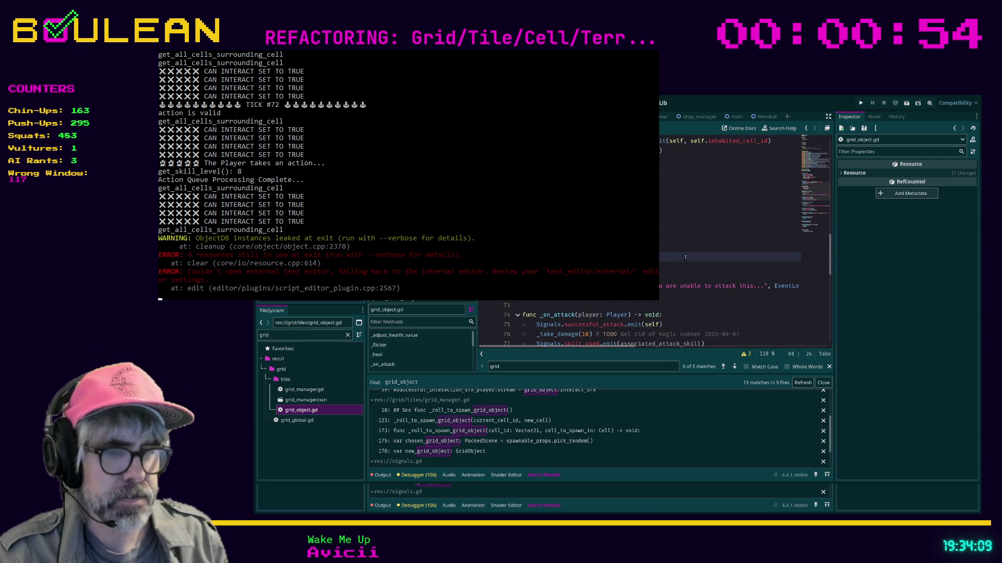
key(ctrl+f)
text(interact)
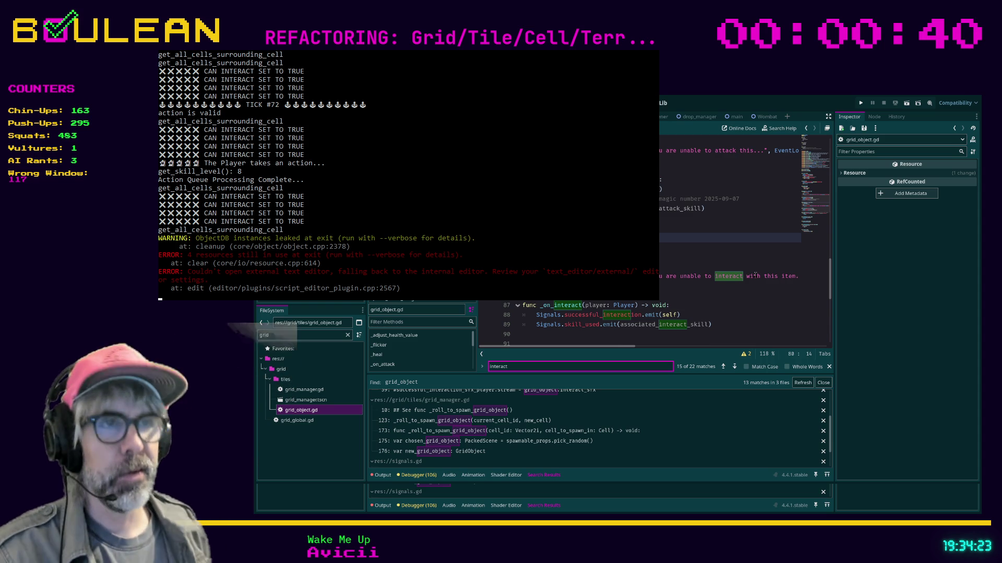
click(681, 259)
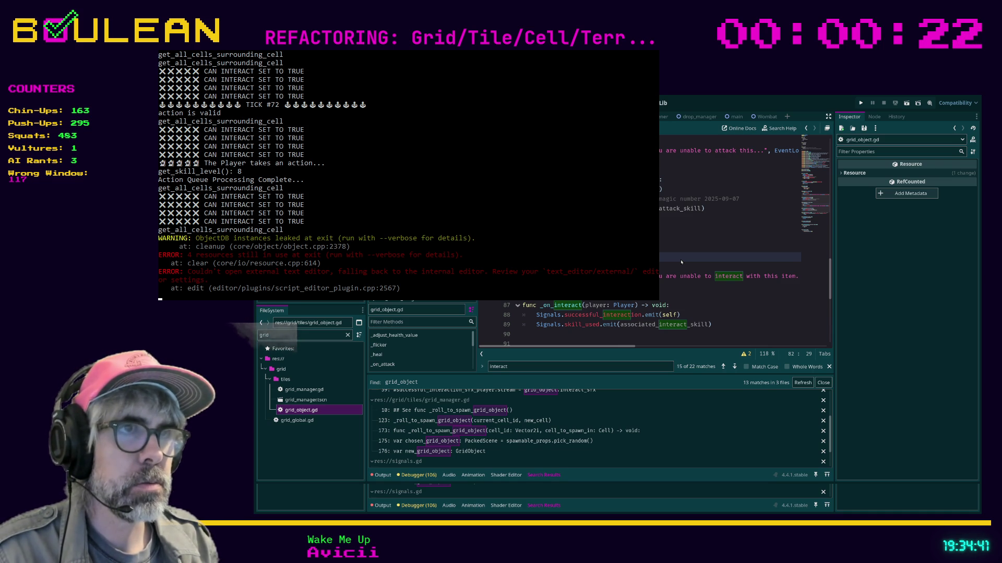
key(Return)
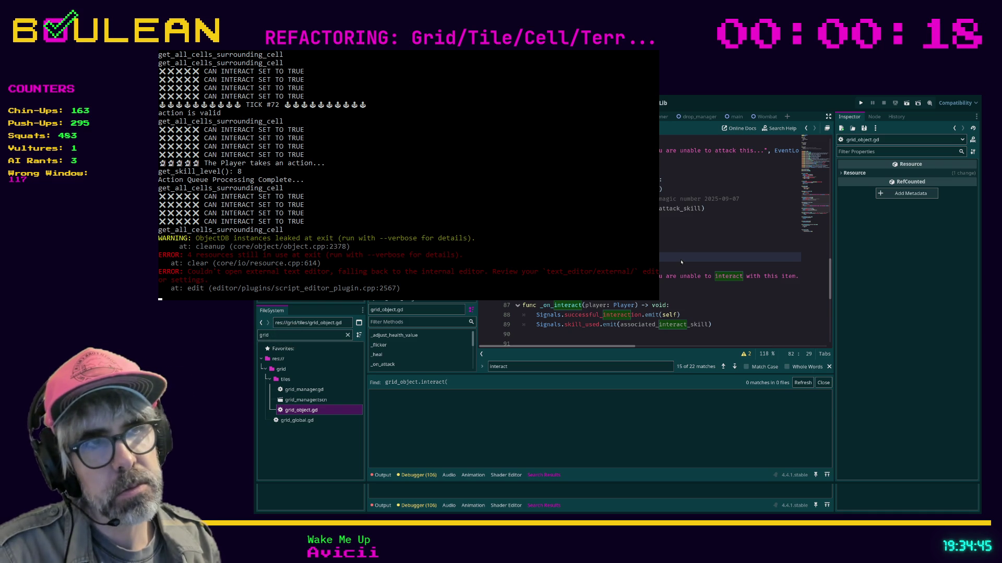
Step: Find '.interact(' across the project and jump to the player.gd line 911 result
key(Return)
click(522, 408)
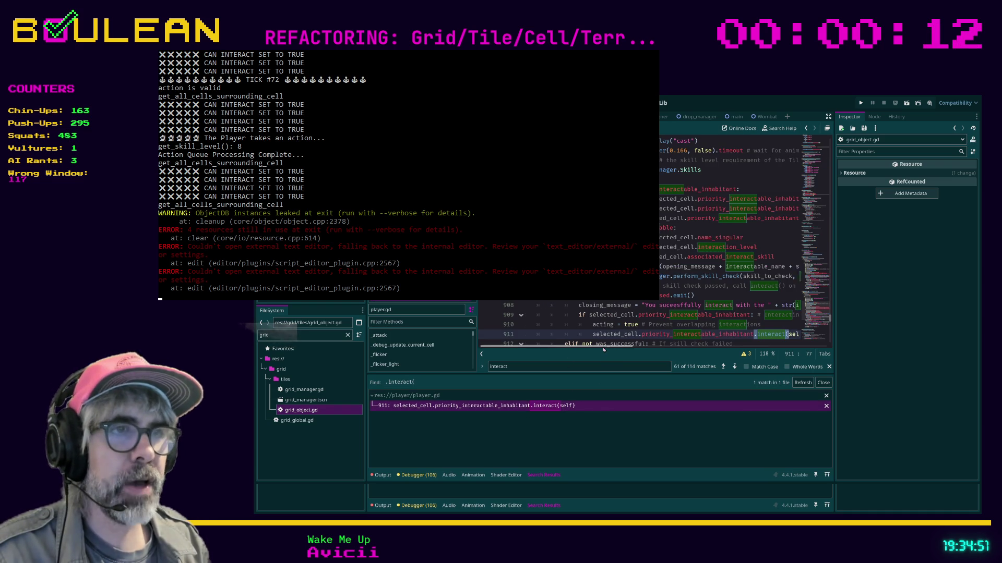
scroll(610, 347, right, 2)
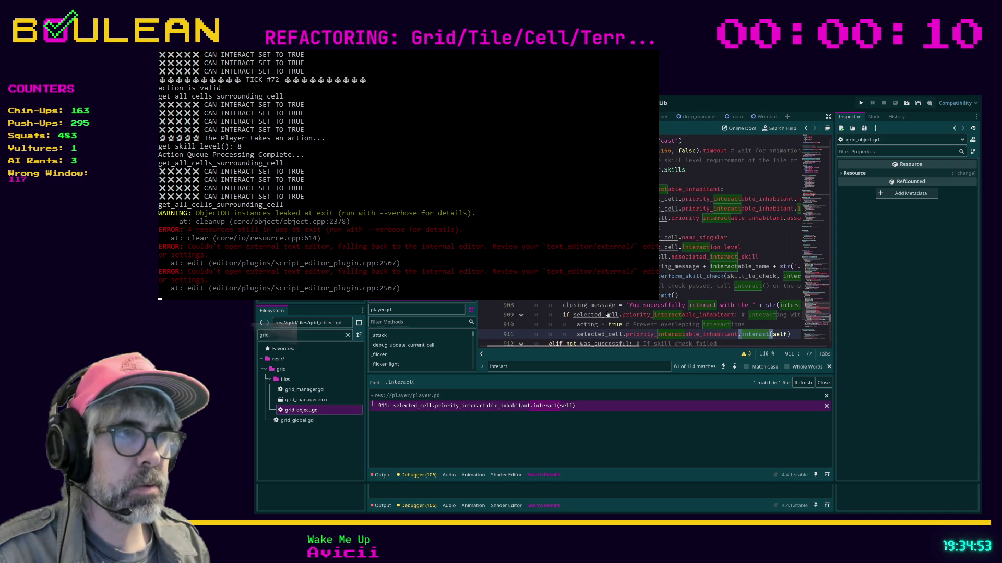
scroll(728, 290, down, 2)
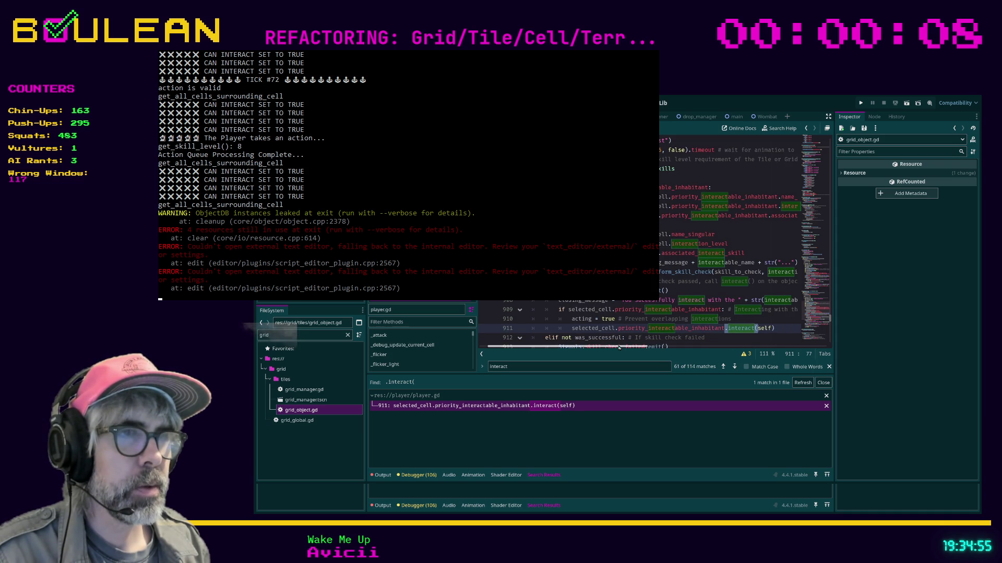
Step: Inspect the priority_interactable_inhabitant.interact(self) call, then search the whole project for 'cell'
click(767, 327)
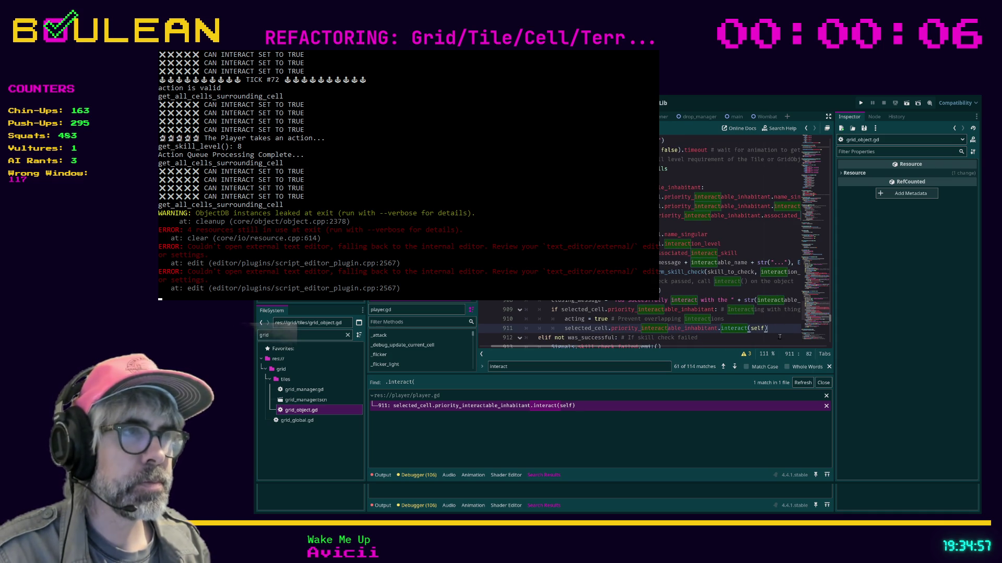
scroll(765, 320, down, 2)
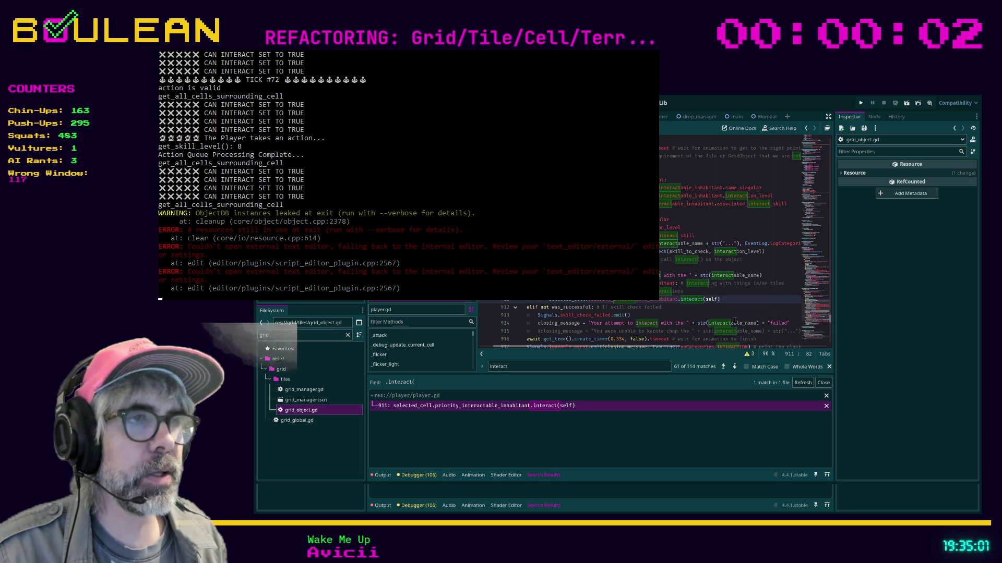
scroll(735, 315, up, 1)
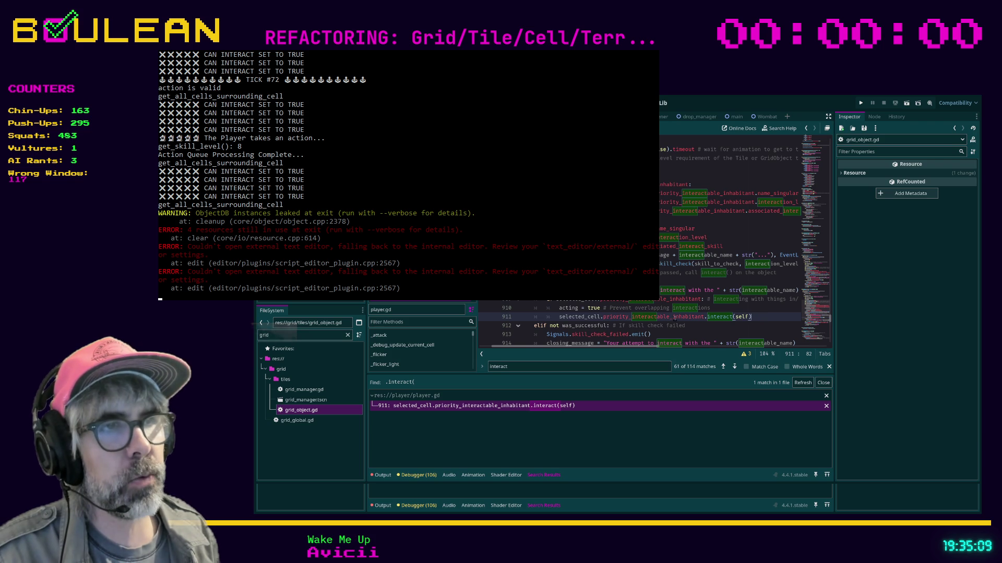
drag(600, 317, 703, 317)
click(767, 317)
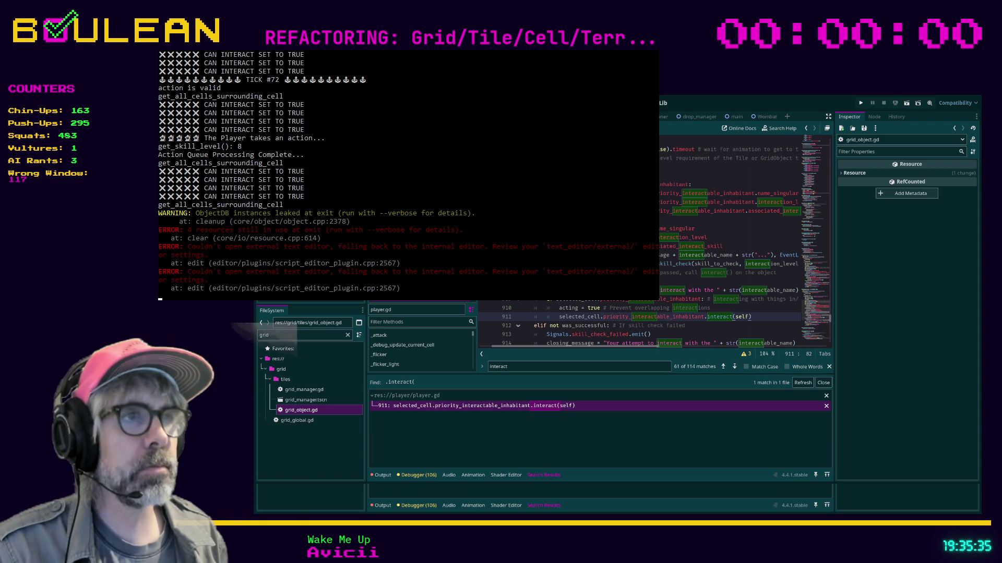
click(713, 282)
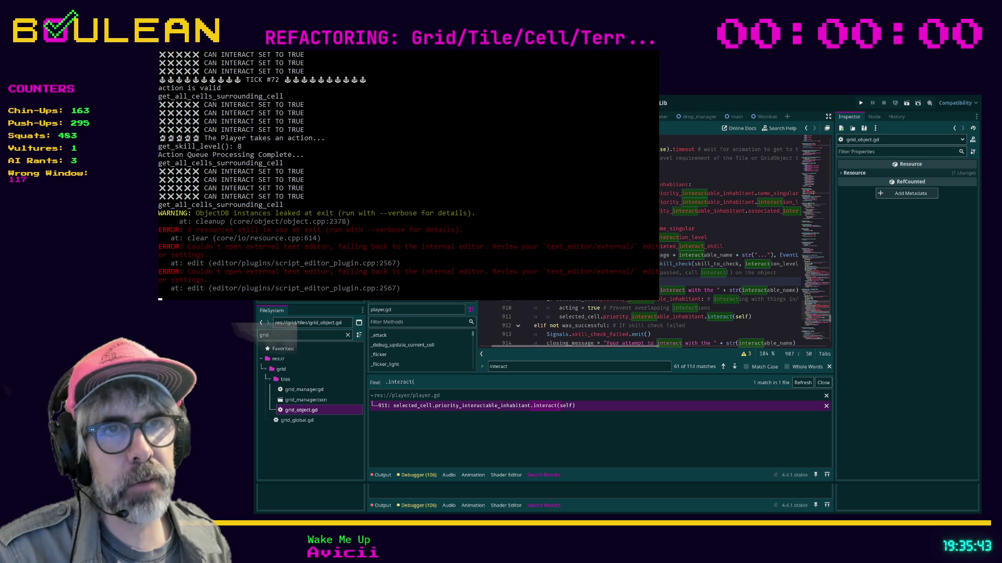
click(731, 233)
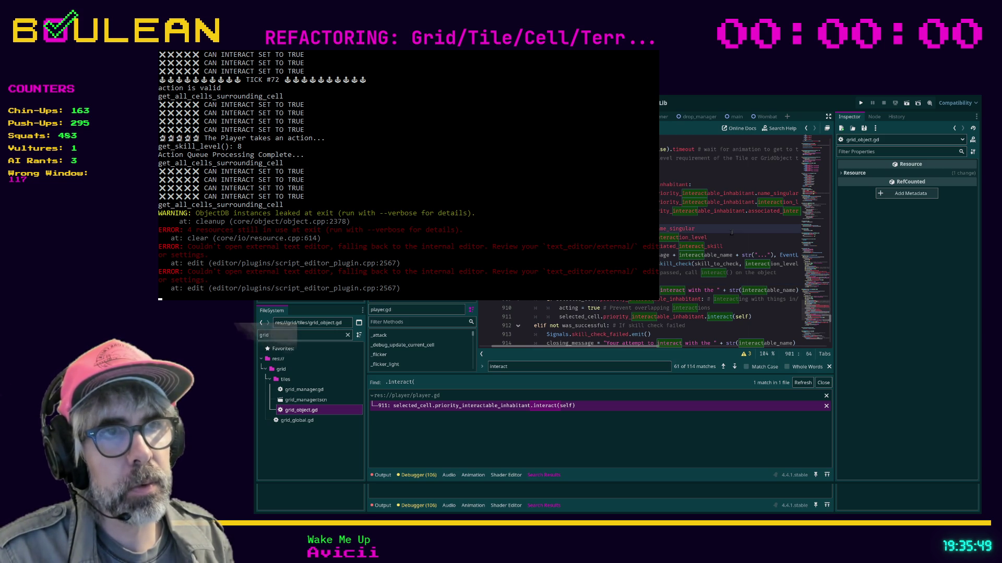
key(Return)
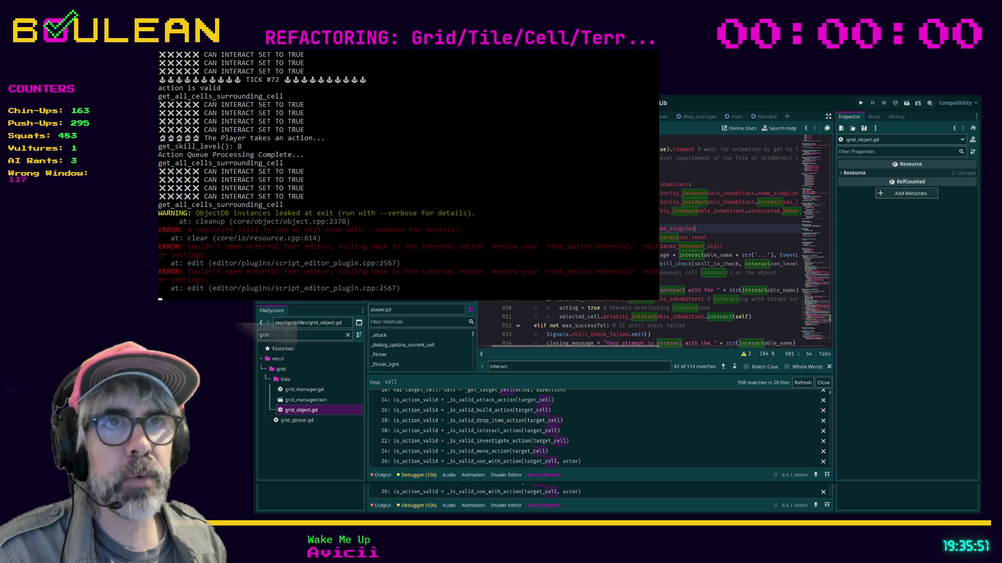
Step: Back in cell.gd, delete two code lines around line 164
key(alt+Left)
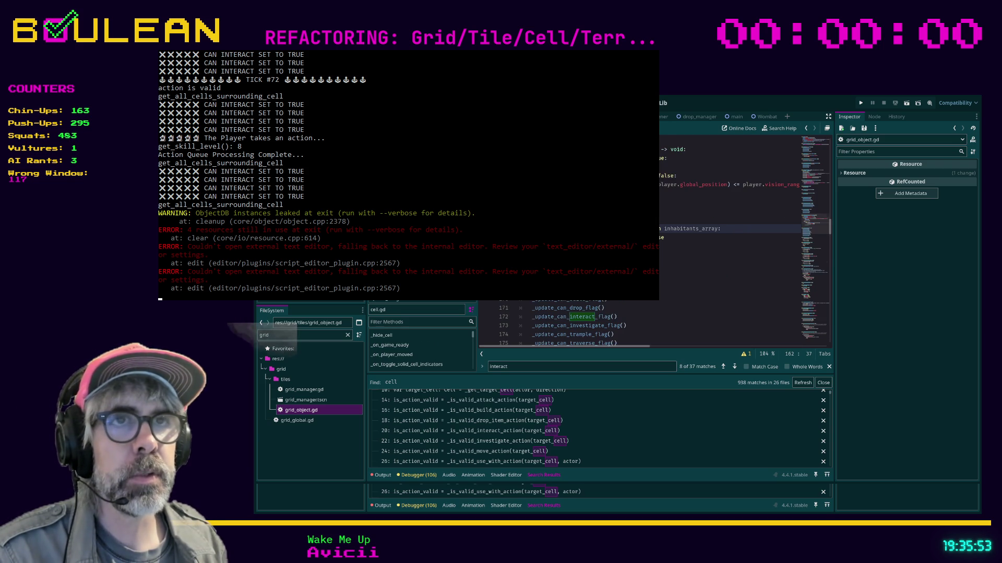
click(679, 246)
key(ctrl+shift+k)
key(Down)
key(ctrl+shift+k)
key(Home)
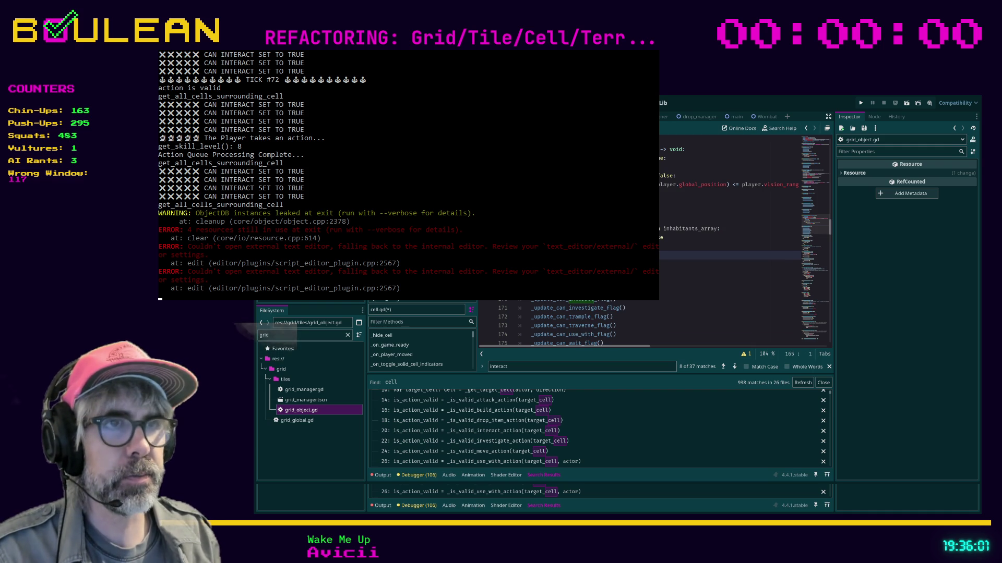
Step: Paste a clear_drops_array() function at line 110 and search the project for clear_drops_array
scroll(653, 235, up, 10)
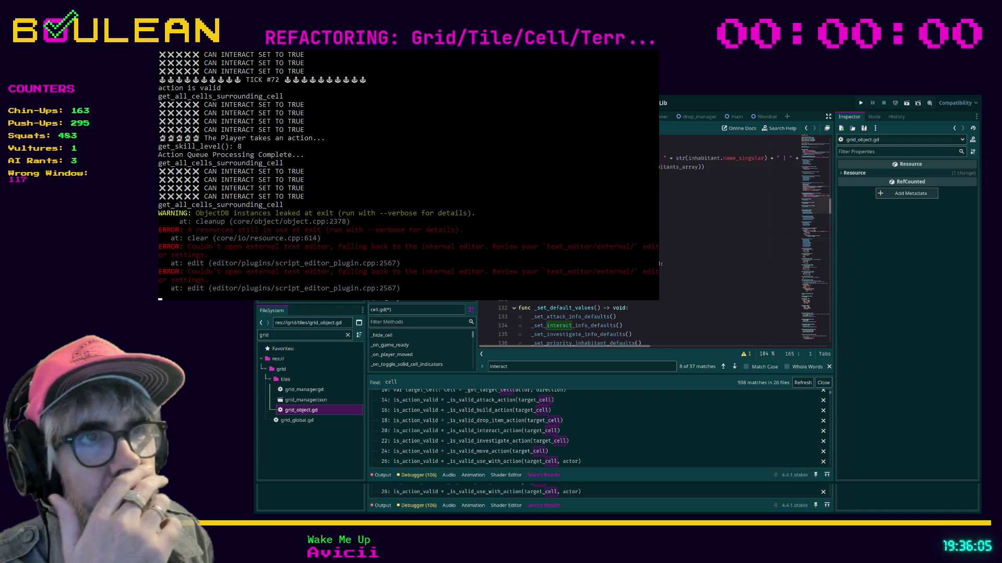
scroll(652, 235, up, 1)
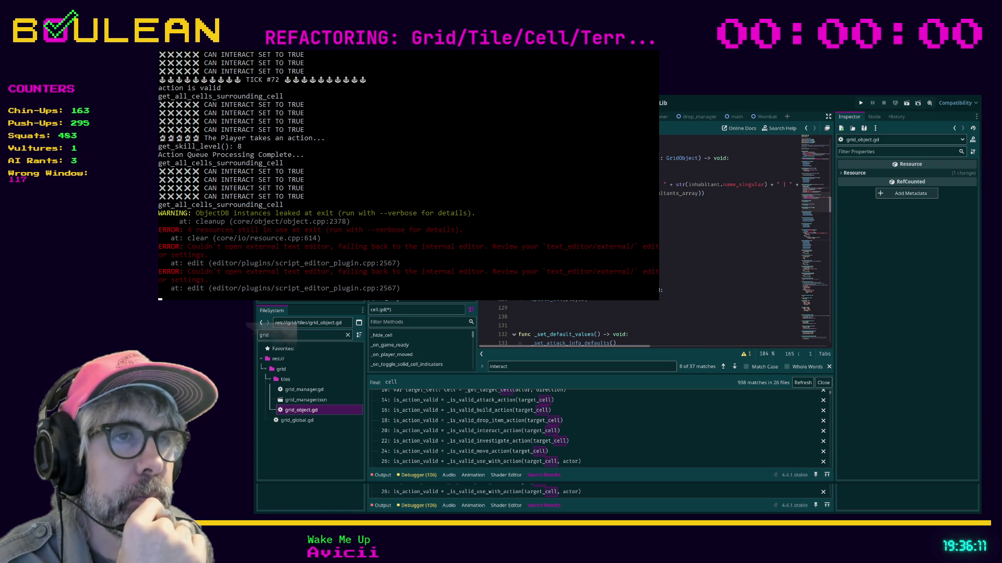
click(677, 246)
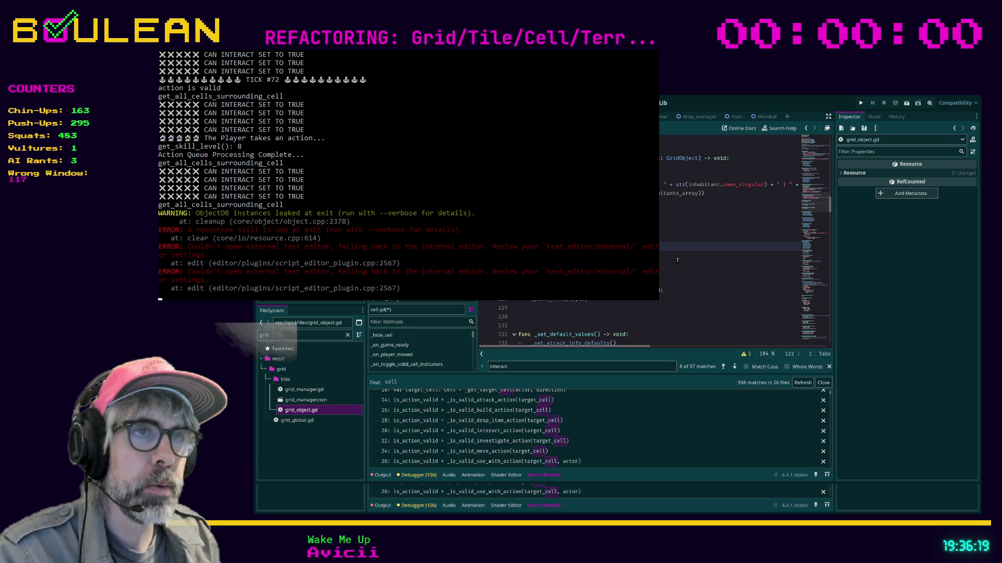
key(Up)
key(Up)
key(Up)
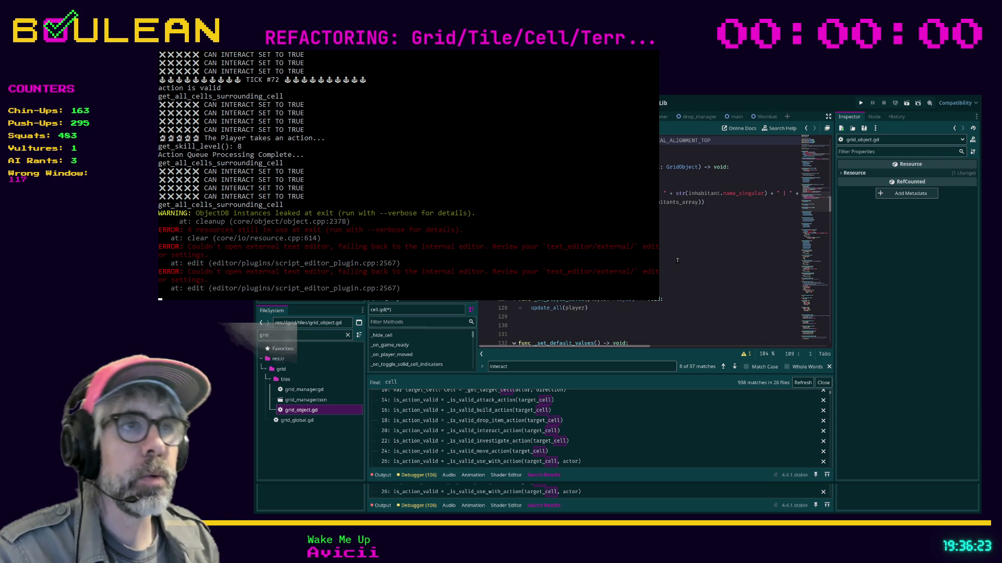
click(677, 229)
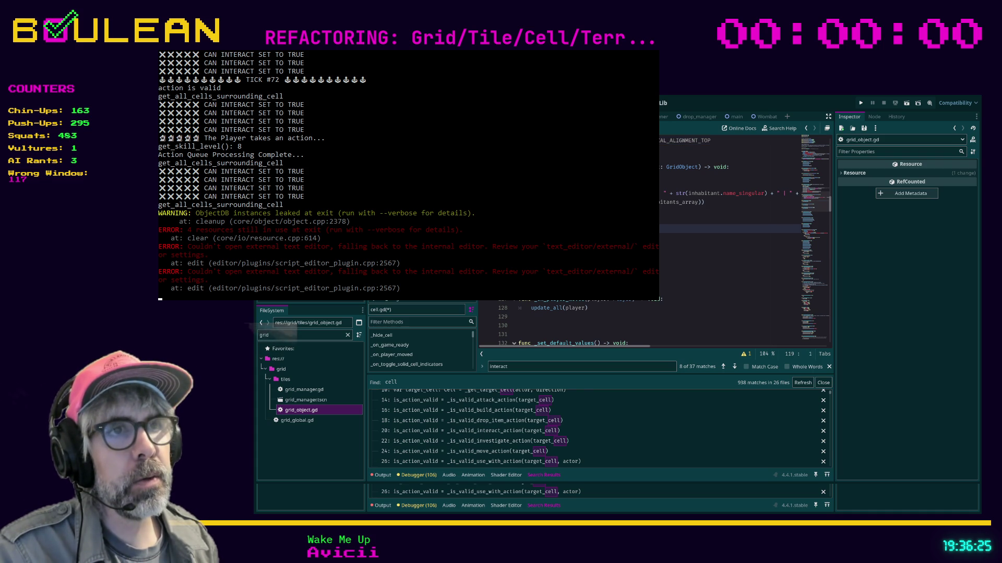
key(shift+F3)
key(shift+F3)
key(shift+F3)
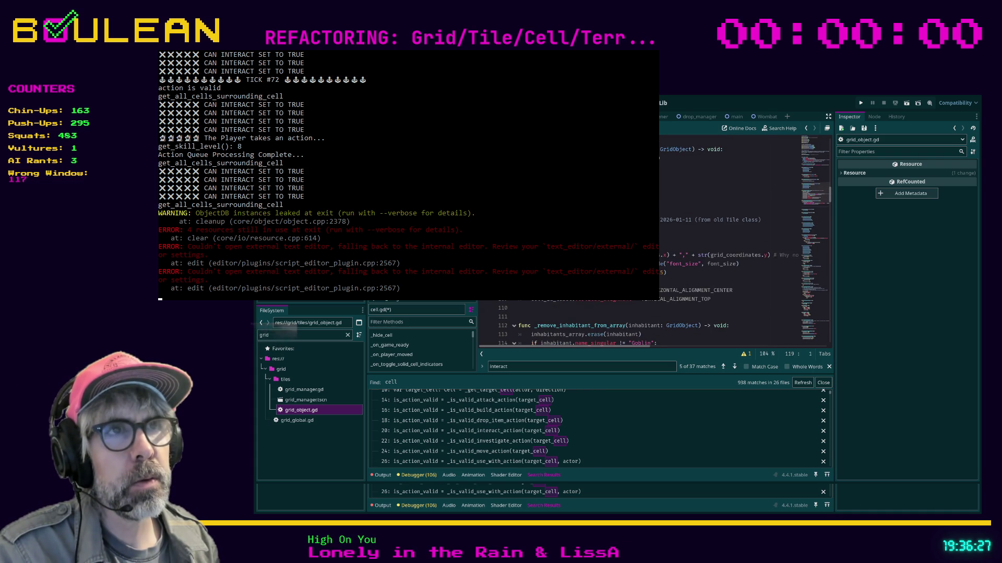
click(526, 309)
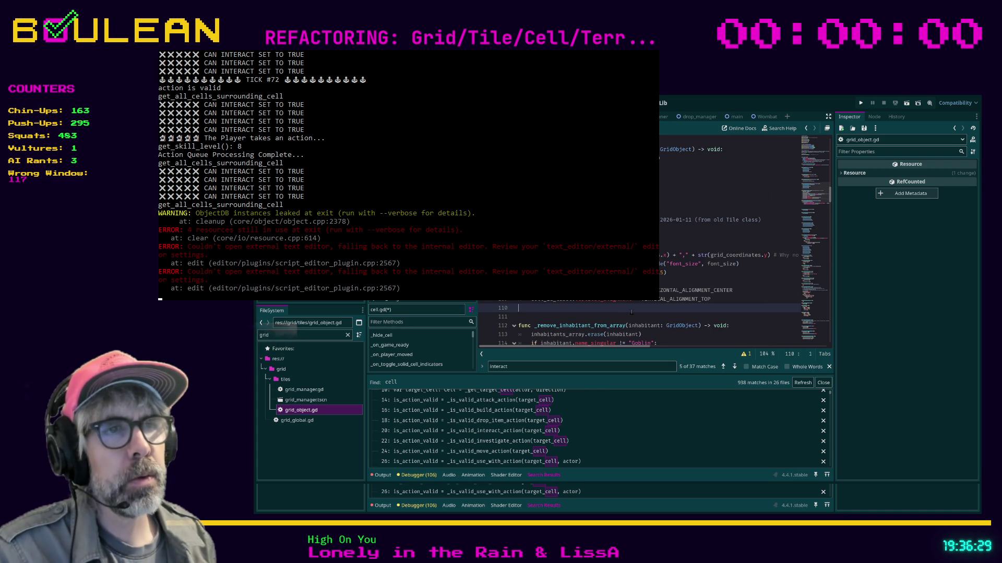
key(Return)
key(Return)
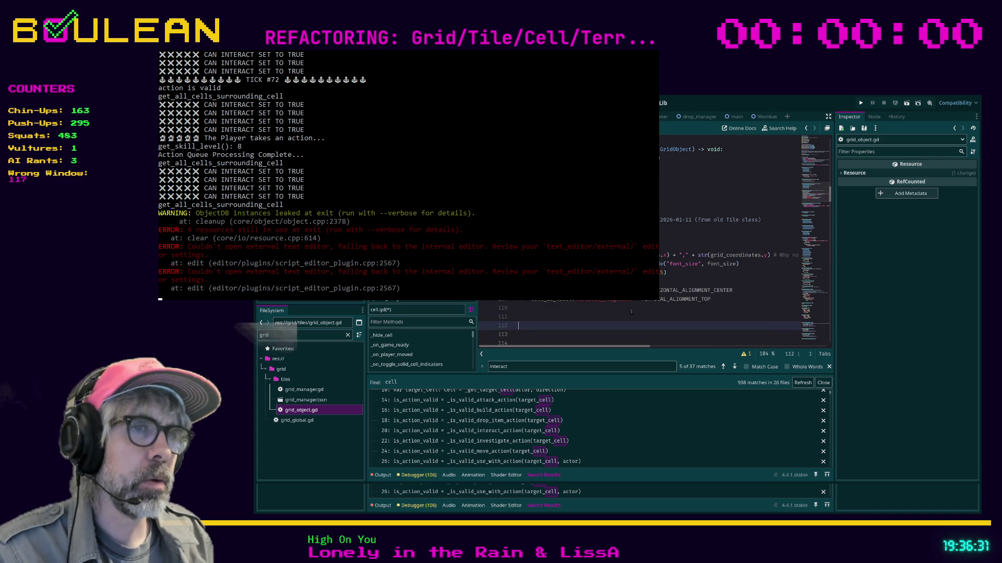
text(func clear_drops_array() -> void: 	drops_array.clear())
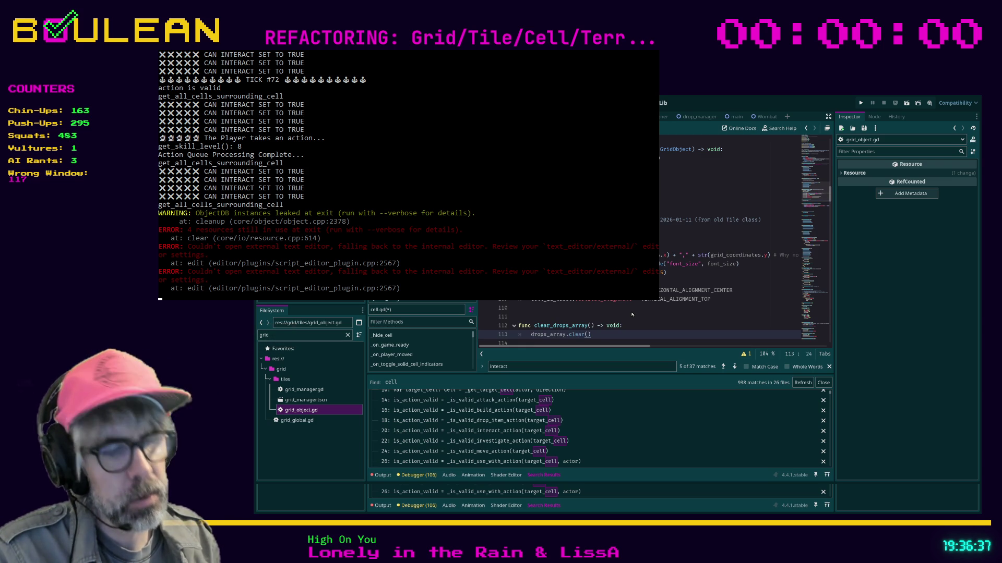
key(Return)
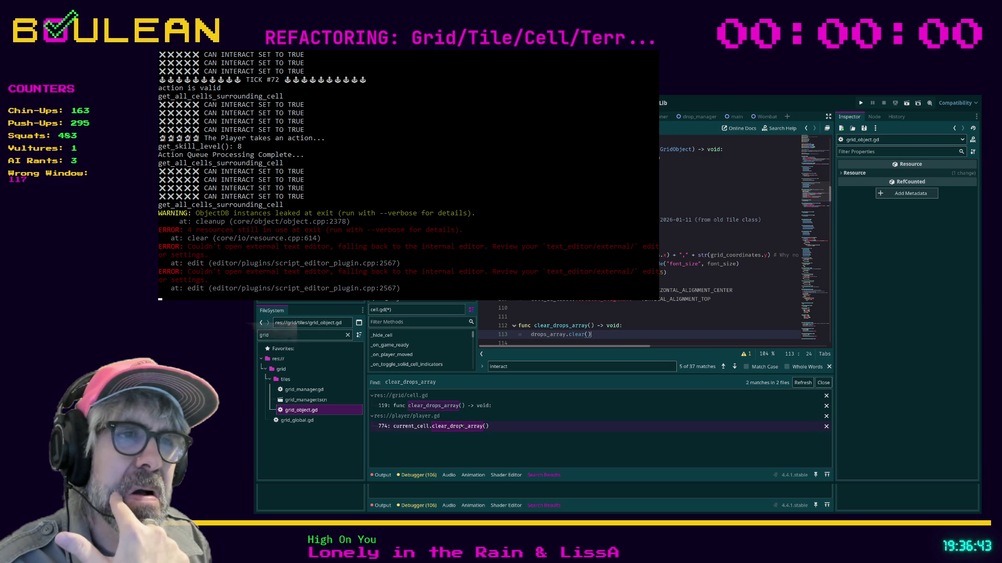
Step: Add blank lines above _remove_inhabitant_from_array and begin an interact() -> void function declaration on line 116
scroll(626, 292, down, 2)
key(Down)
key(Down)
key(Return)
key(Return)
key(Return)
key(Up)
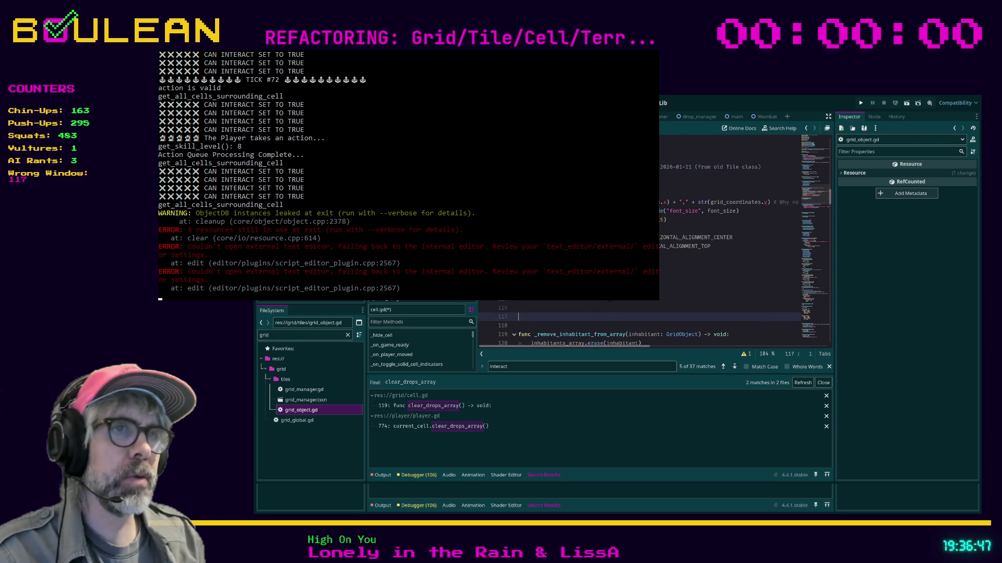
key(Up)
text(nc )
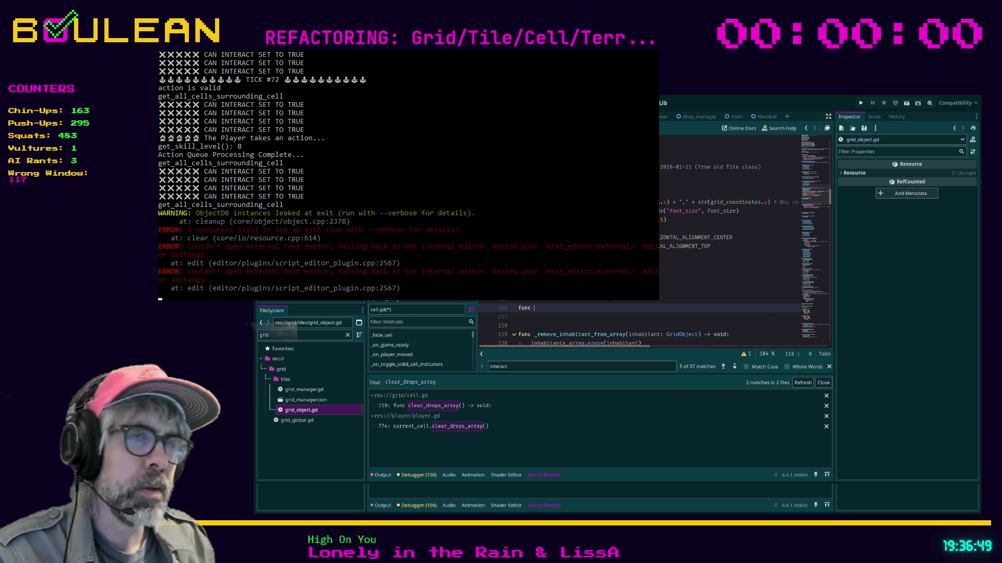
text(interact)
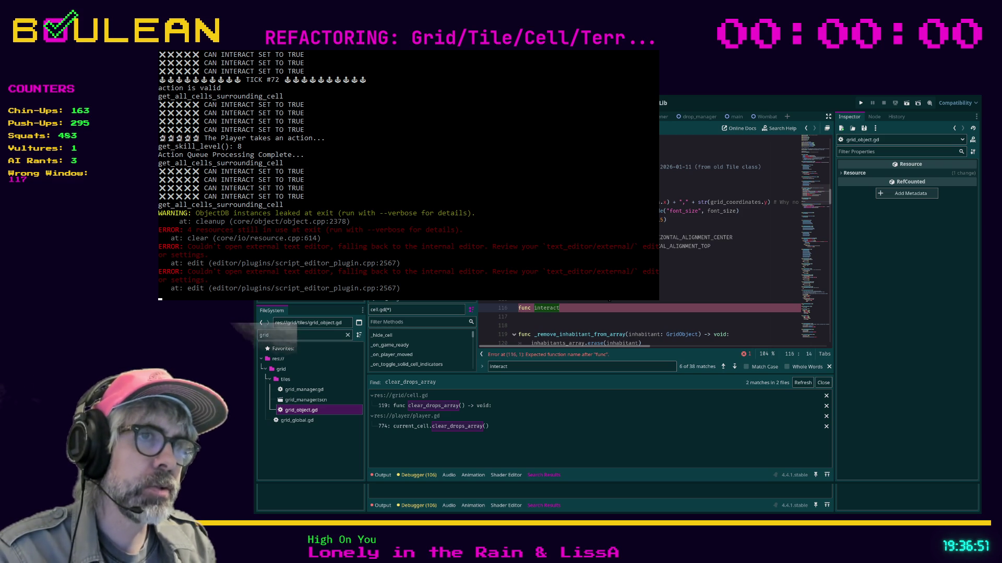
text(() -> void:)
Step: Begin interact()'s body with an if priority_interactable_inhabitant: branch accessing the inhabitant
key(Return)
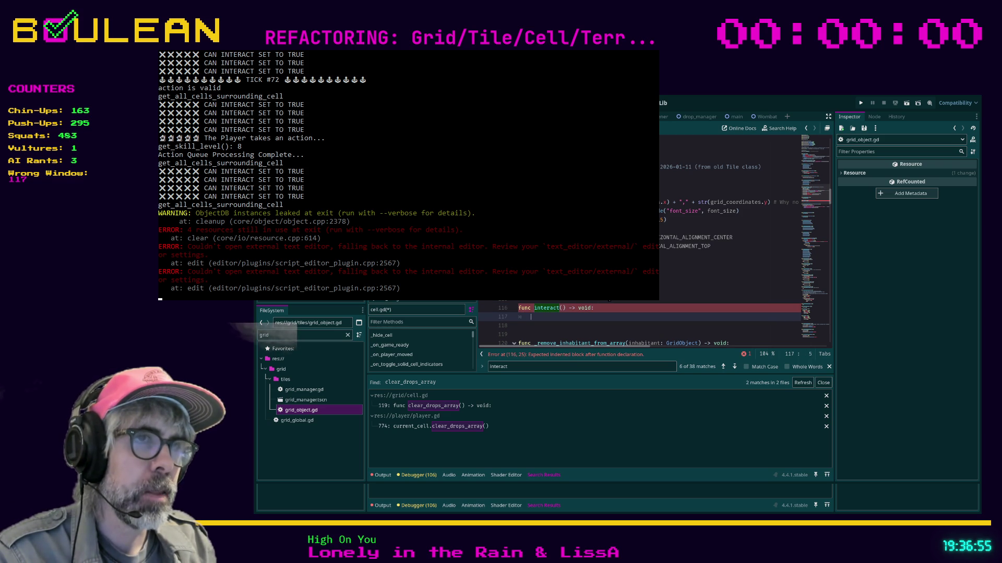
text(if pri)
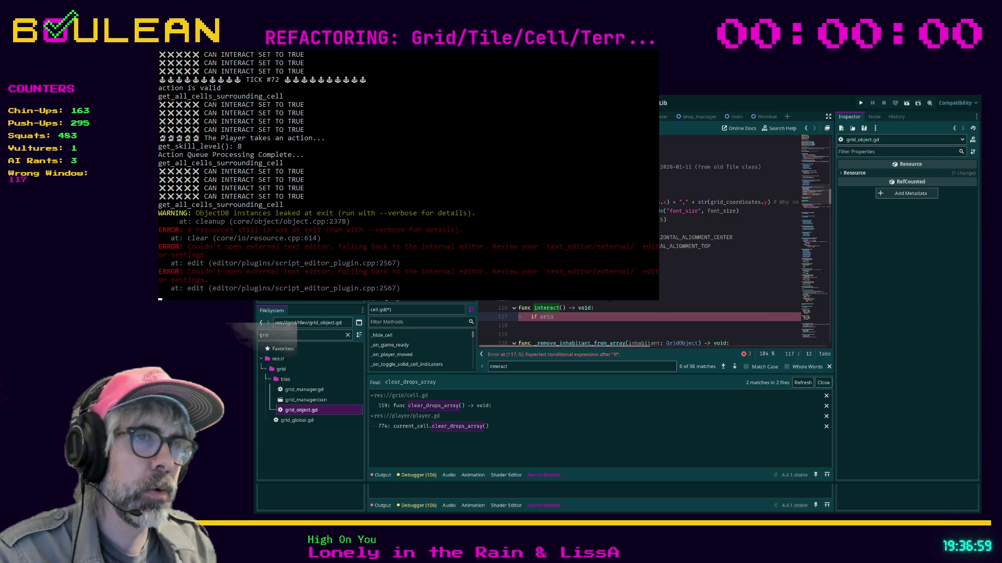
text(o)
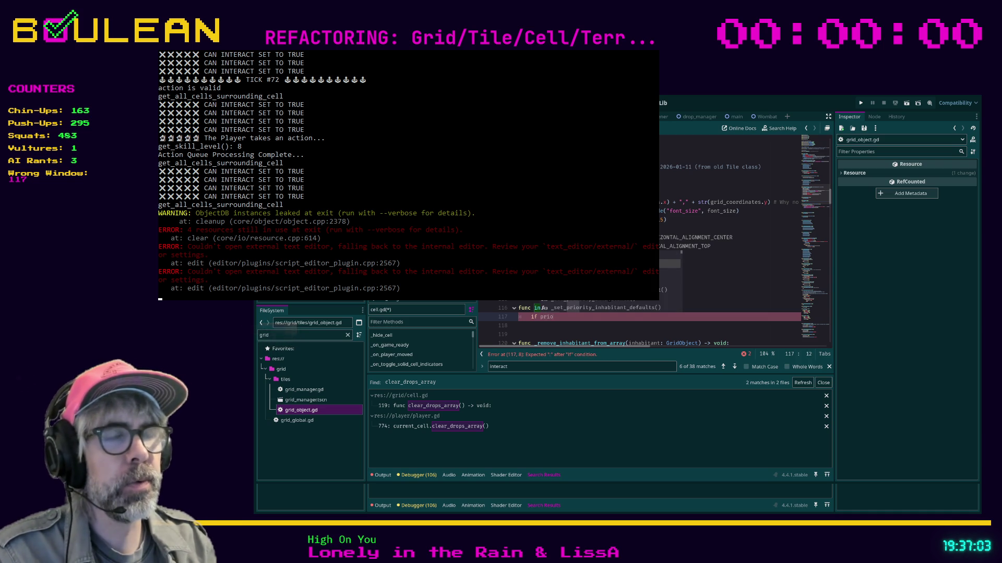
text(rity_interactable_inhabitant:)
key(Return)
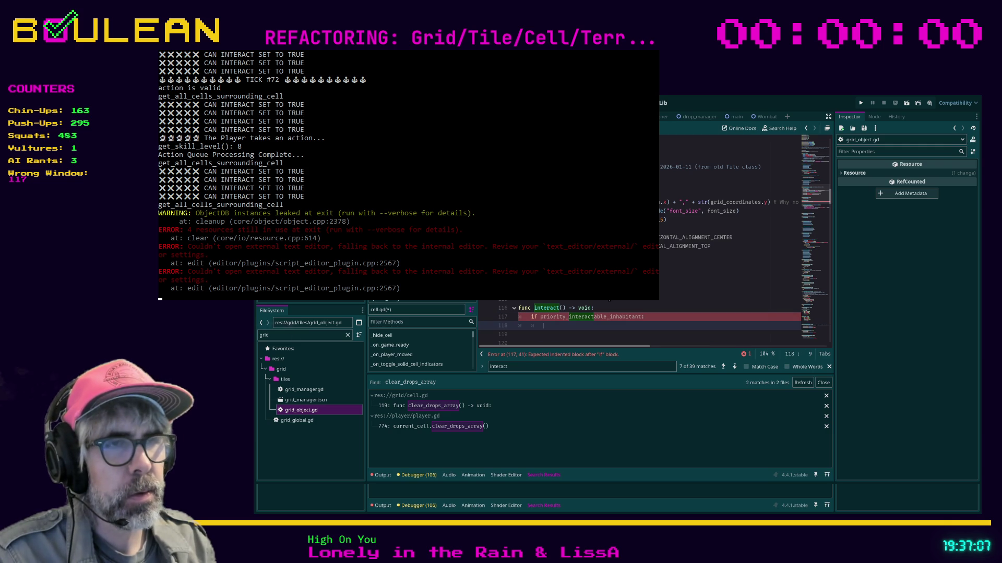
text(priori)
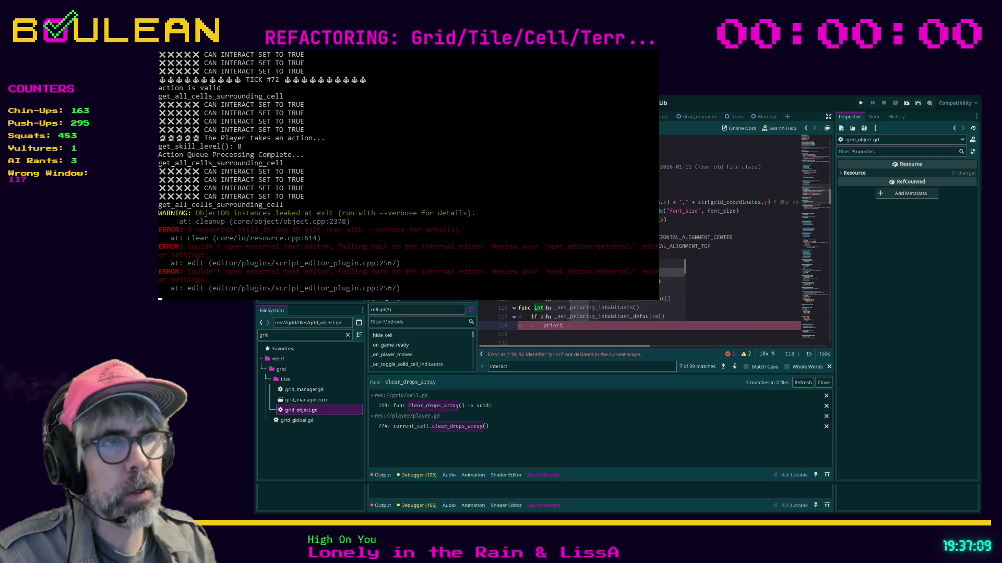
key(Return)
text(.inter)
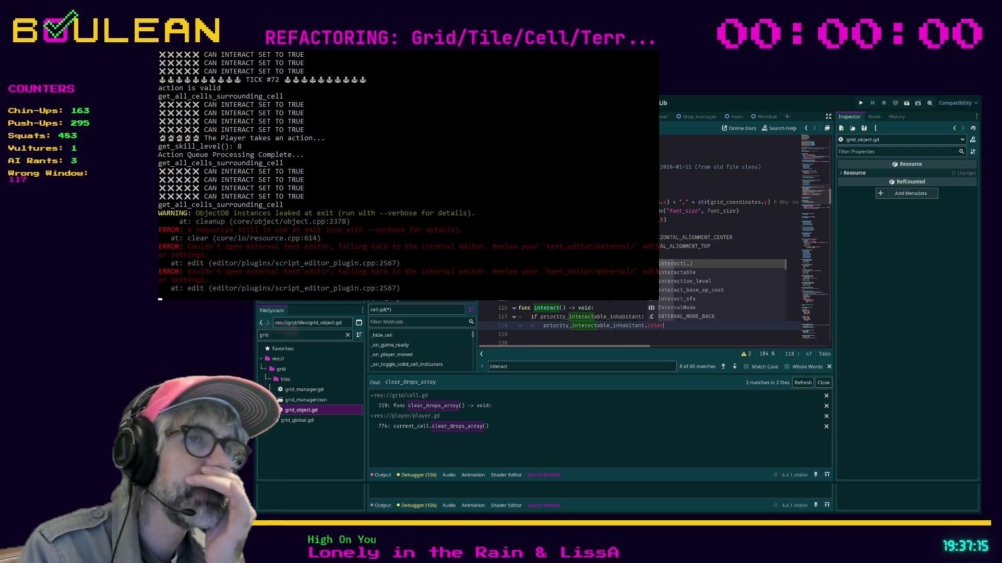
Step: Give interact() a source: Player parameter, call .interact(source) on the inhabitant, and start an elif
click(561, 302)
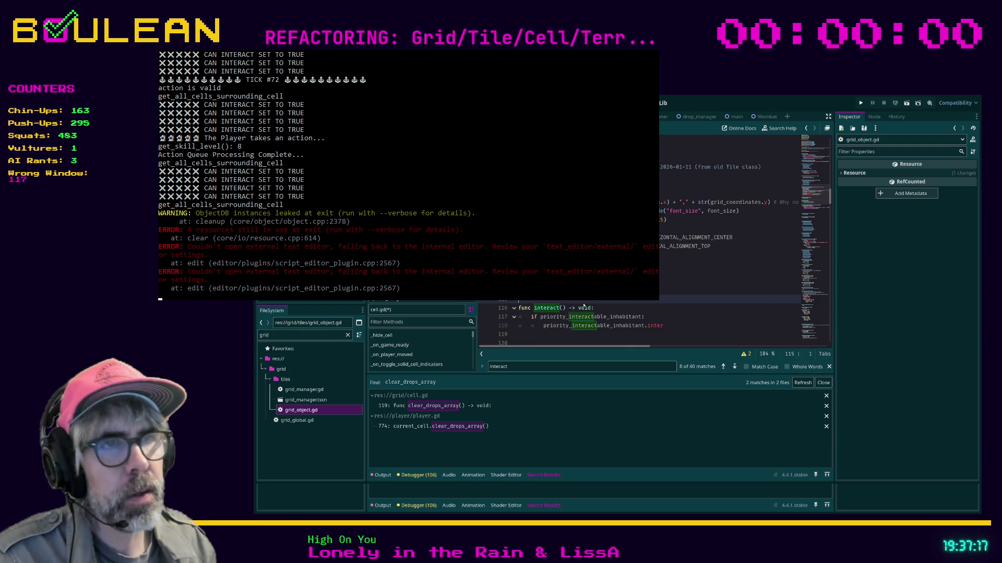
click(562, 308)
text(sourc)
text(e: Player)
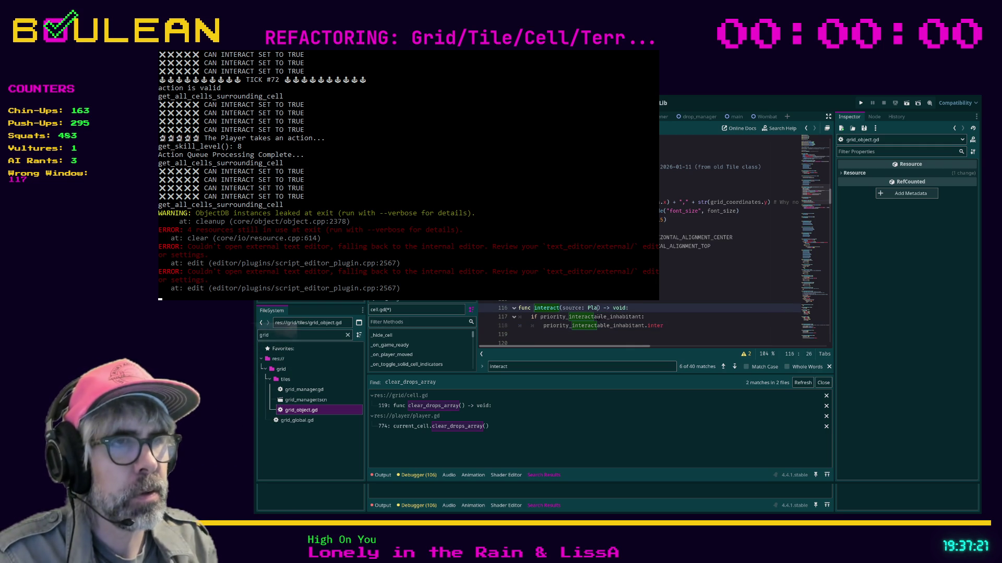
click(673, 325)
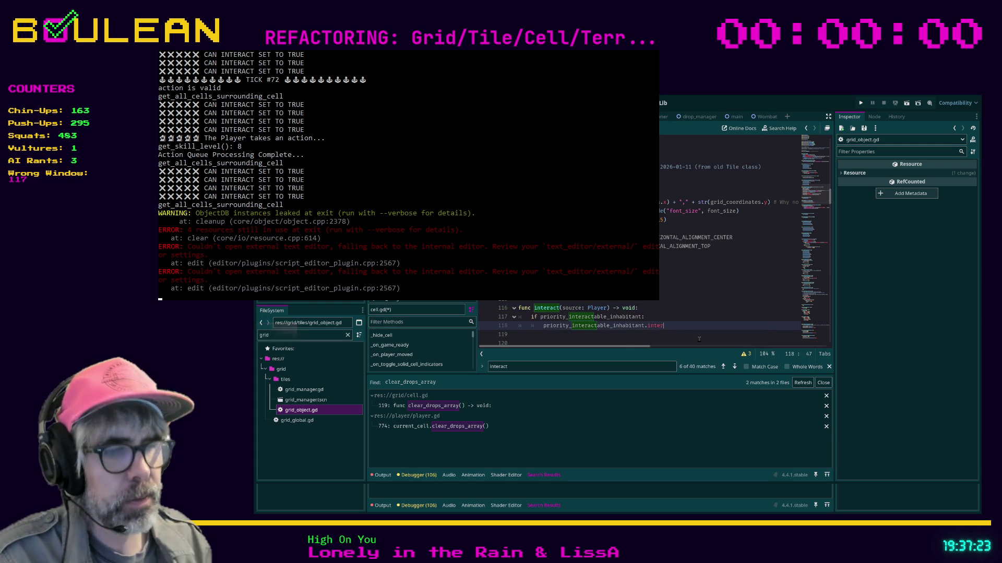
text(act()
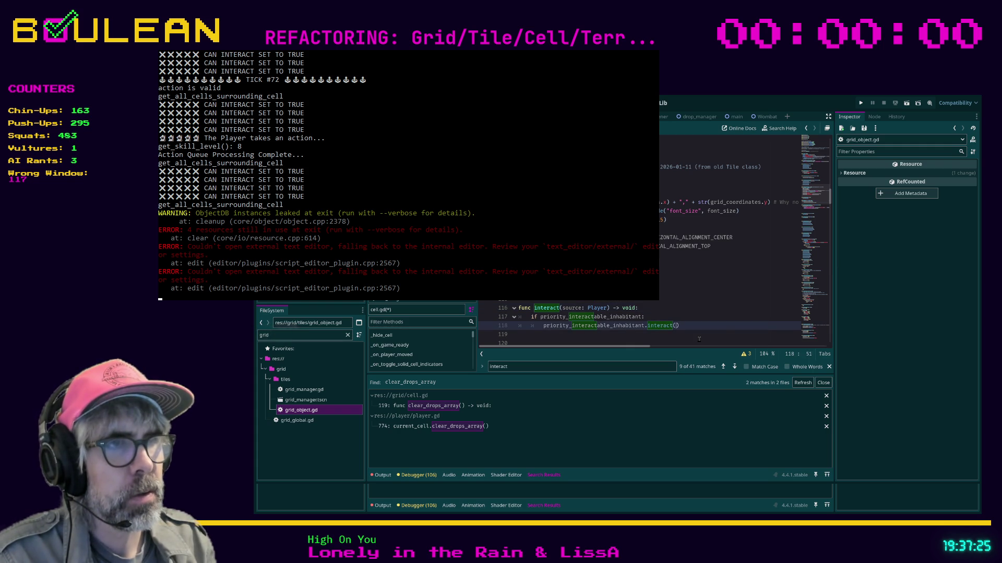
text(source))
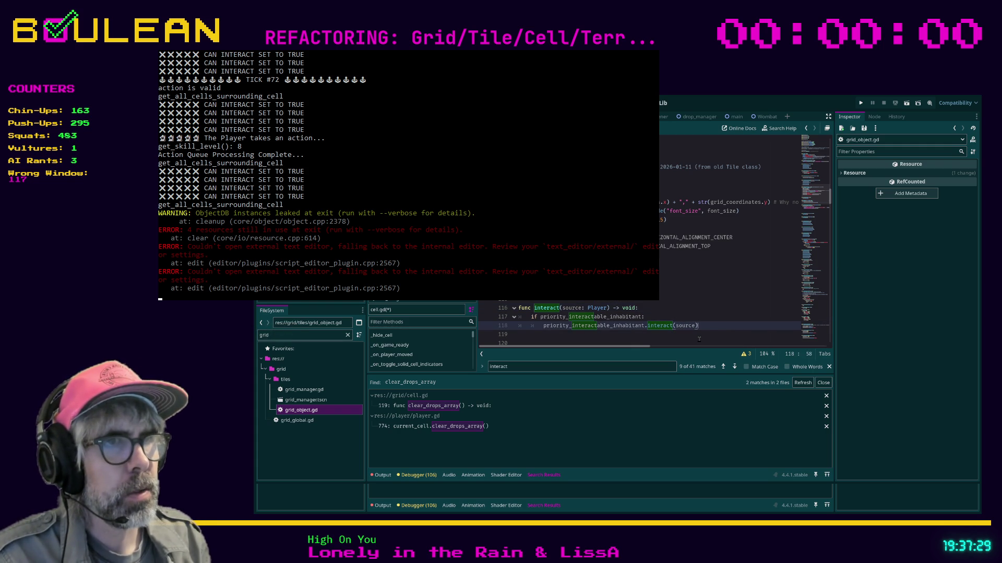
key(Return)
text(:)
key(Return)
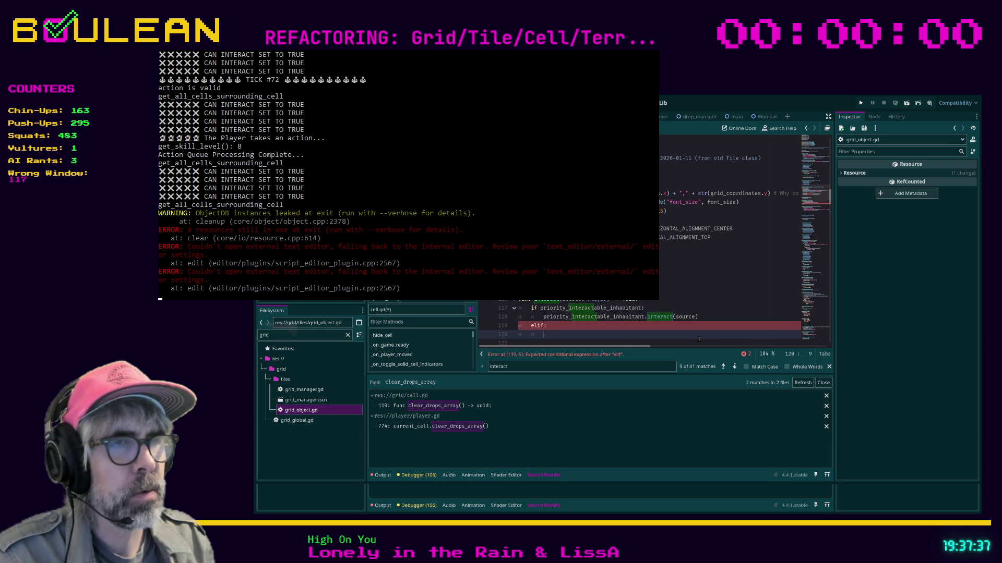
Step: Complete the elif condition as terrain.terrain_type == Terrain.Types.WATER
text(wat)
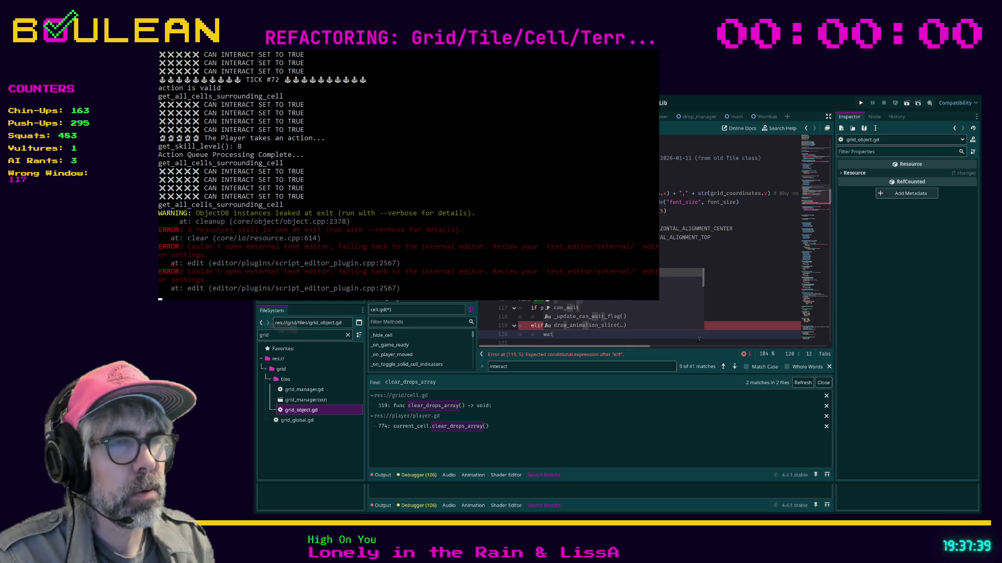
key(BackSpace)
key(BackSpace)
key(BackSpace)
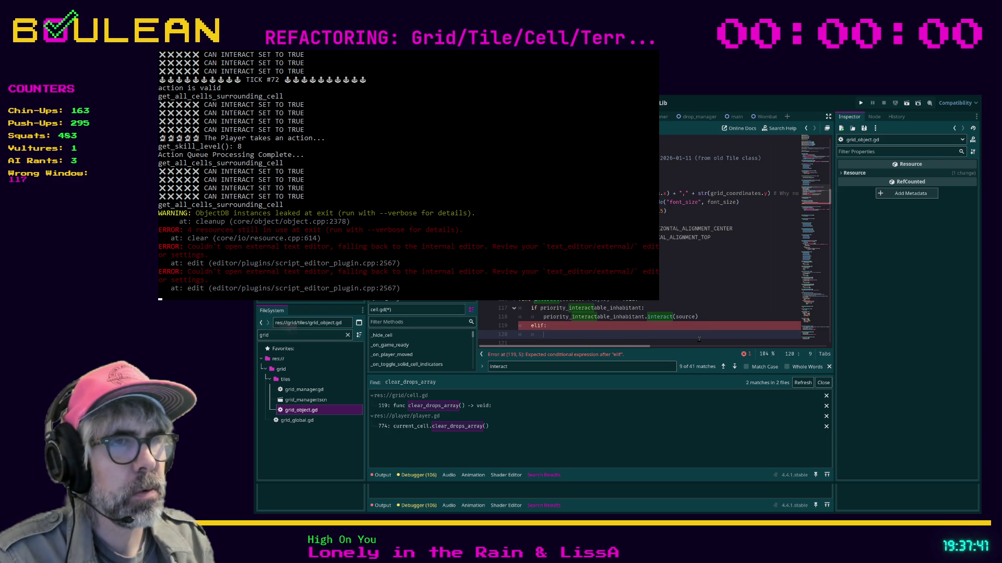
text(terrain.)
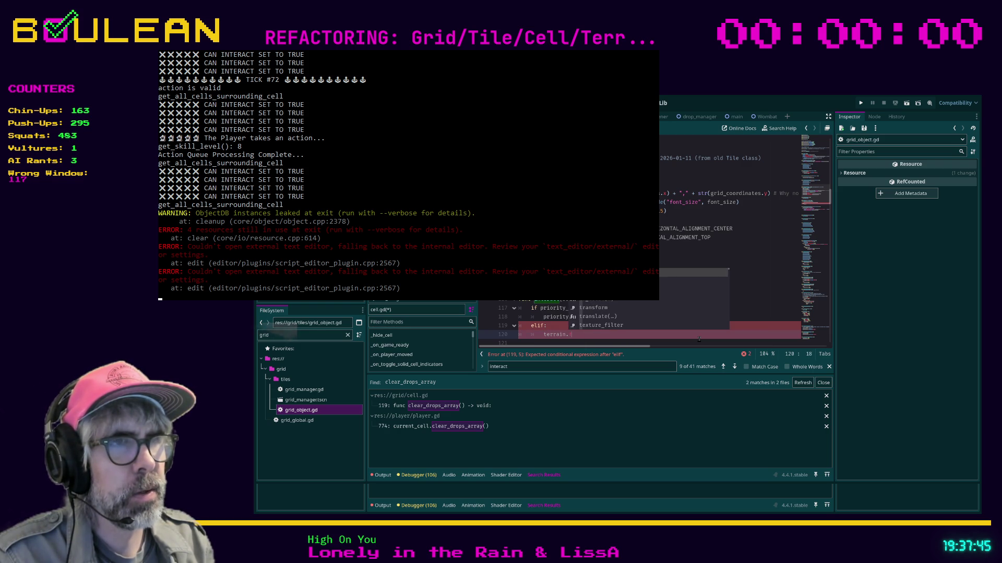
text(ter)
key(Return)
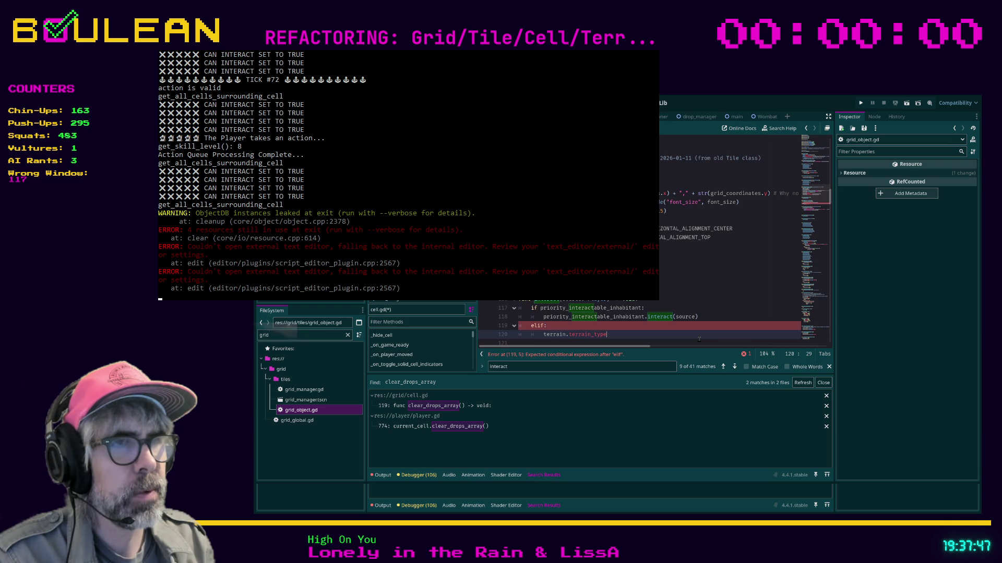
text(.)
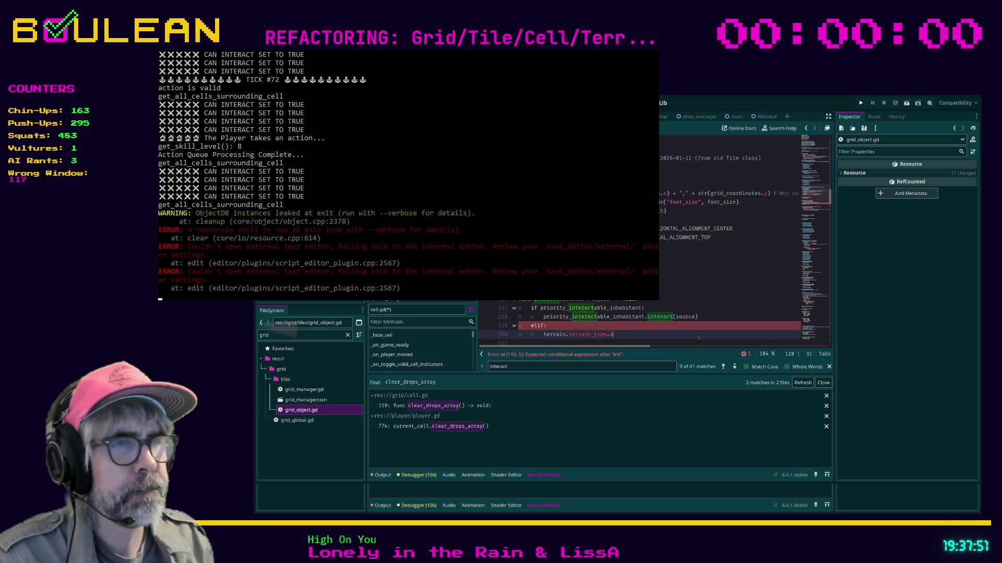
key(BackSpace)
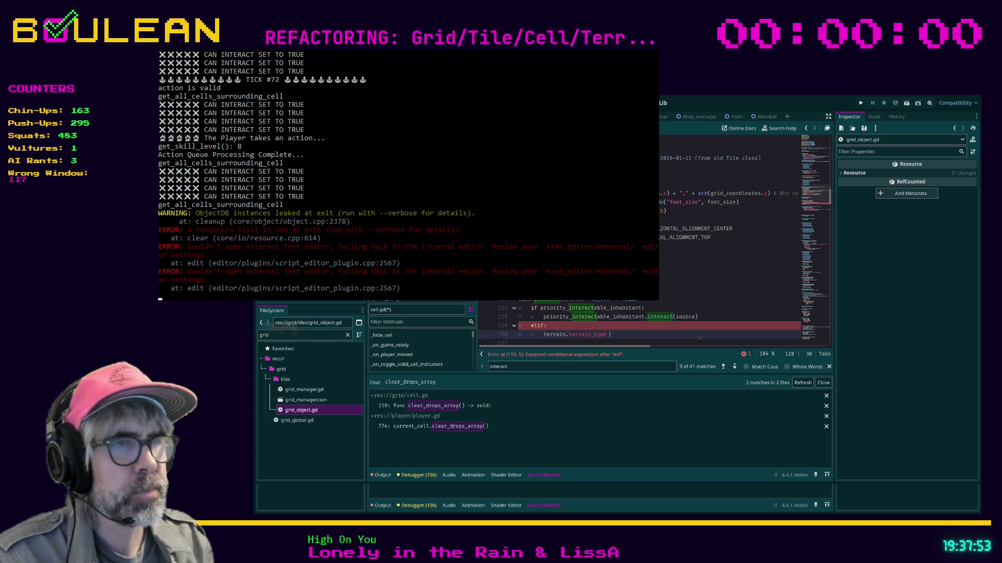
text(==Terrain.)
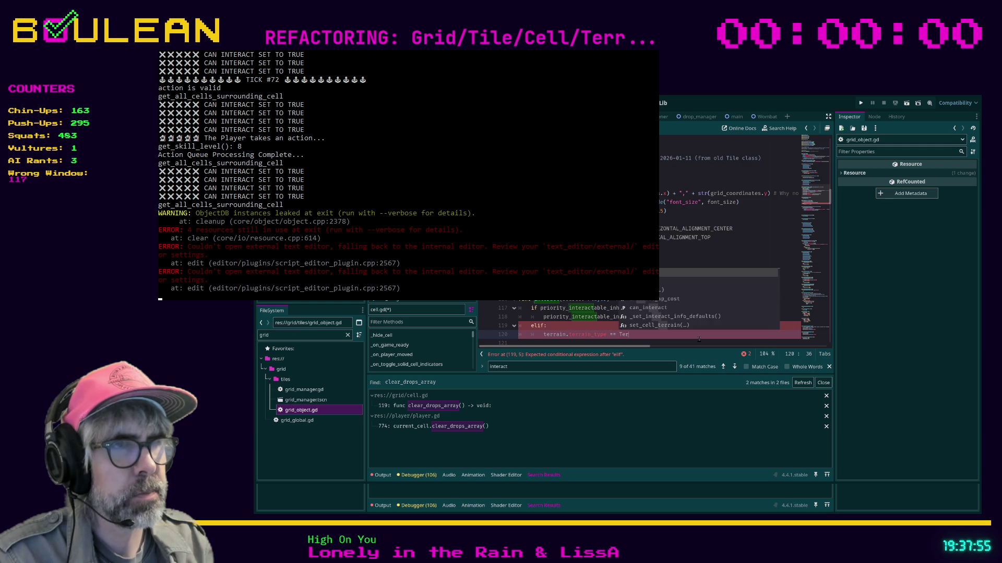
text(terra)
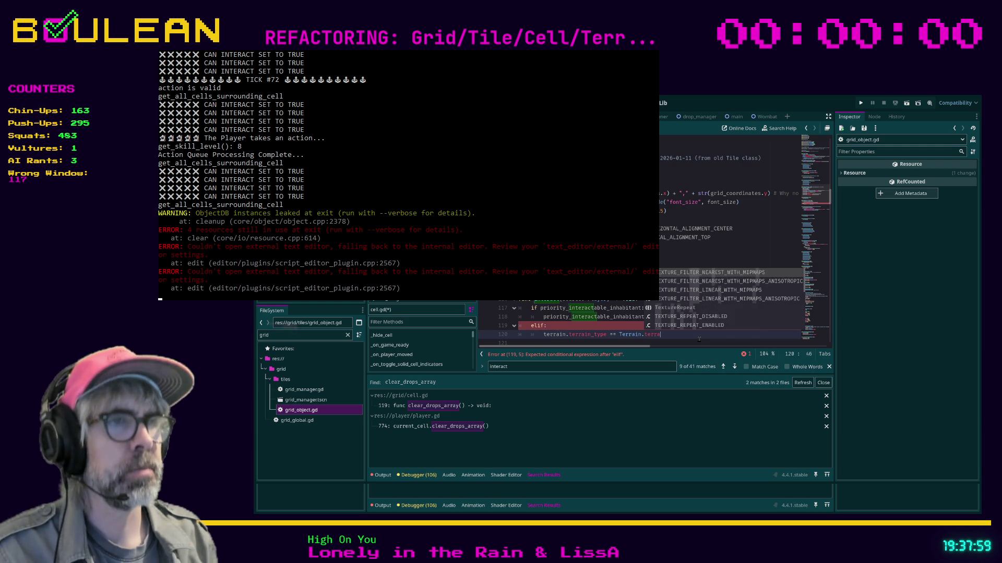
key(BackSpace)
key(BackSpace)
key(BackSpace)
key(BackSpace)
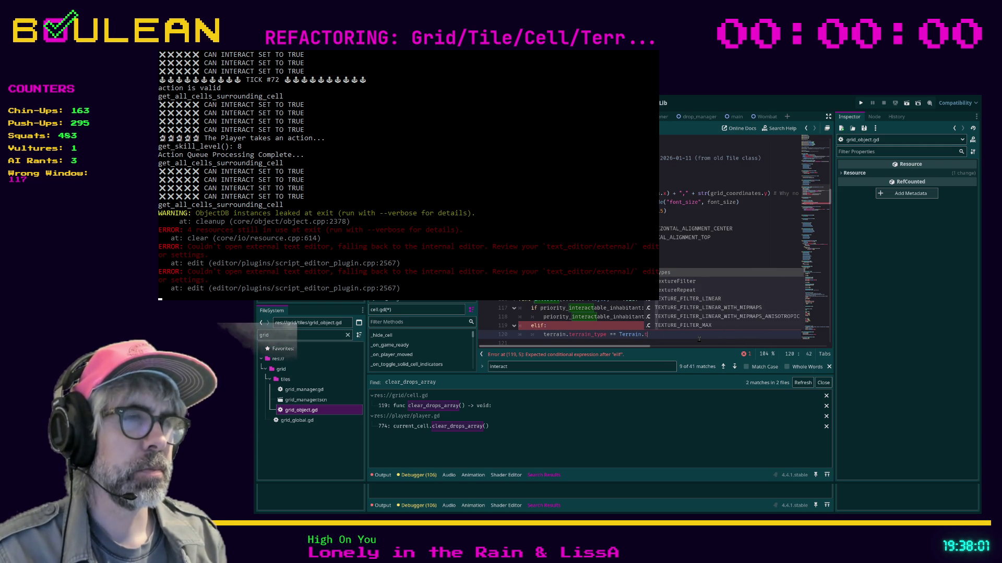
text(Types.W)
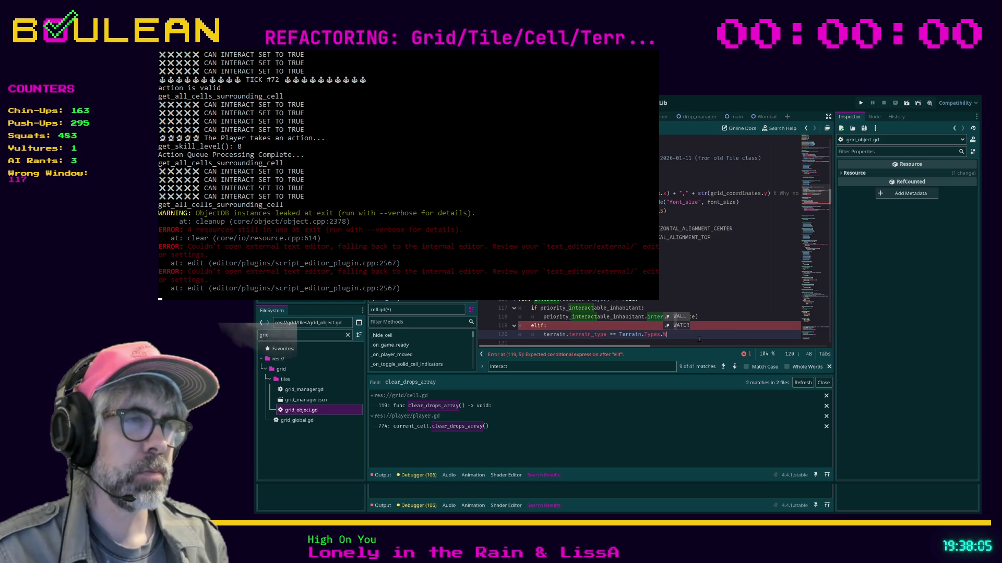
text(ATER)
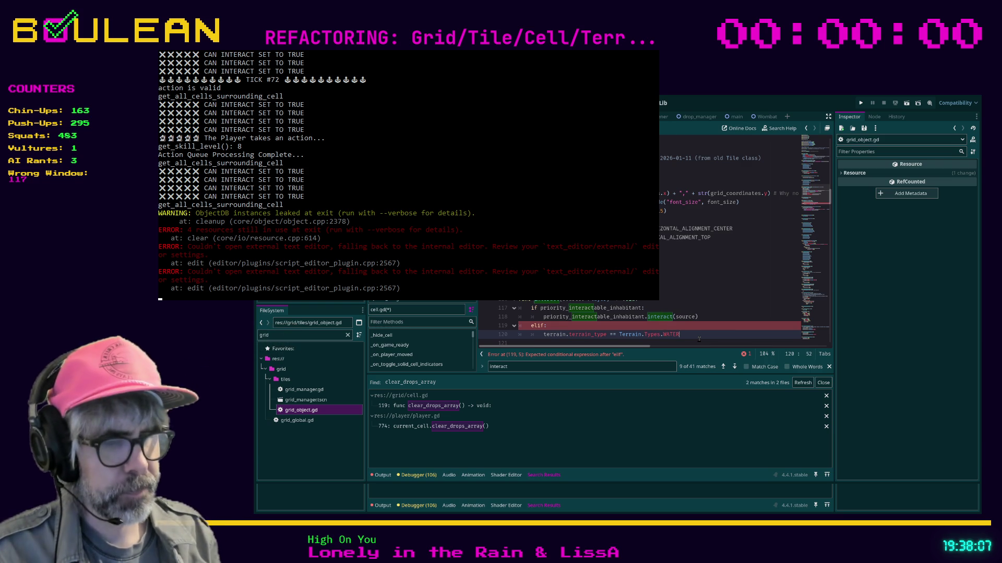
key(Return)
text(:)
key(Return)
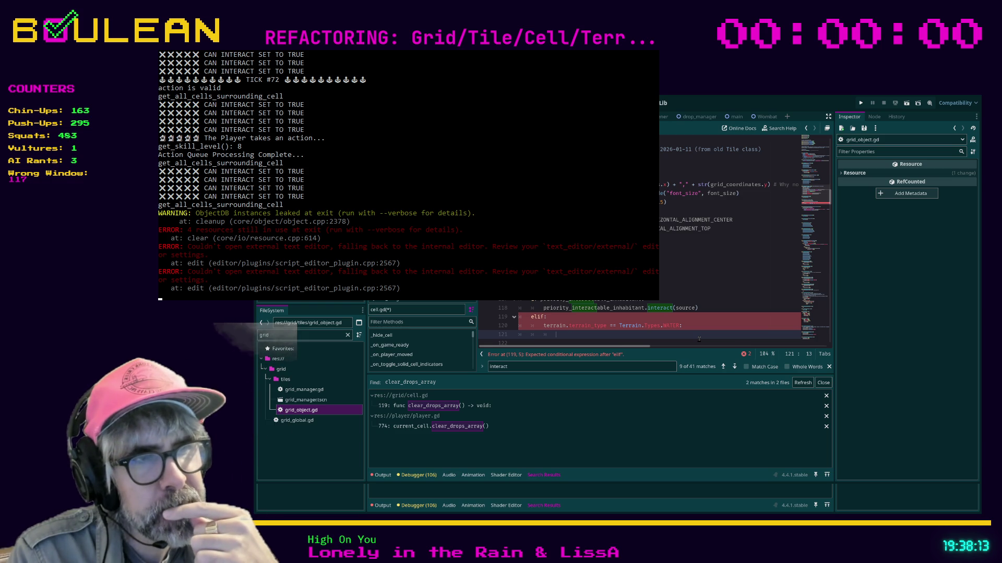
Step: Add a print("YOU ARE INTERACTING WITH WATER") line, tidy the leftover lines, and save cell.gd
text(prin)
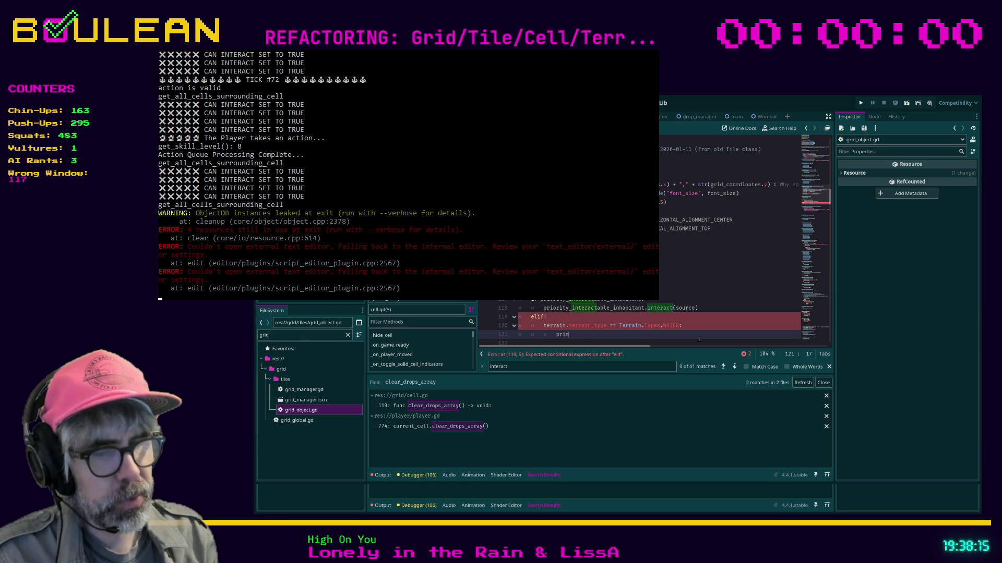
text(t("YOU ARE INTERACTING WITH W)
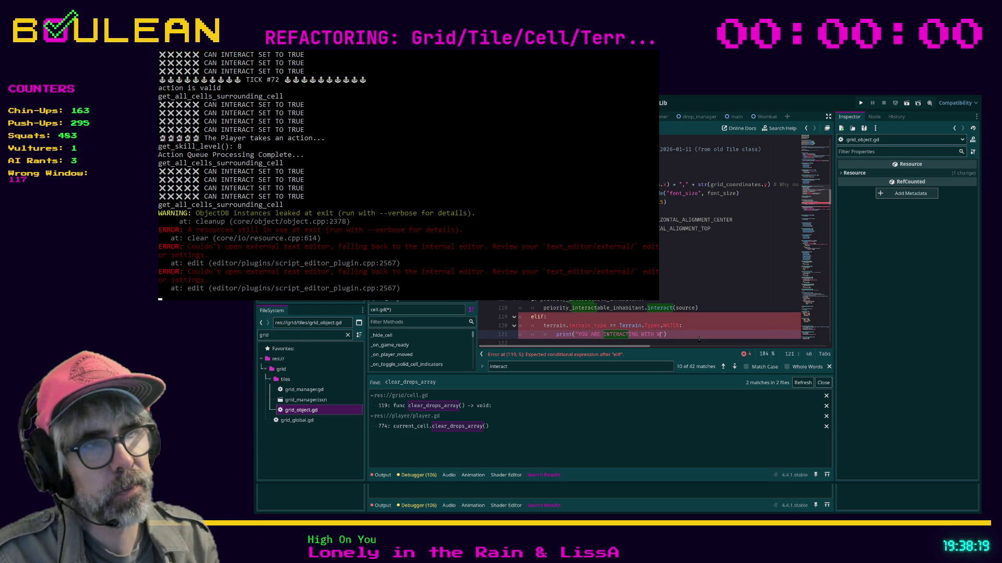
text(ATER)
key(End)
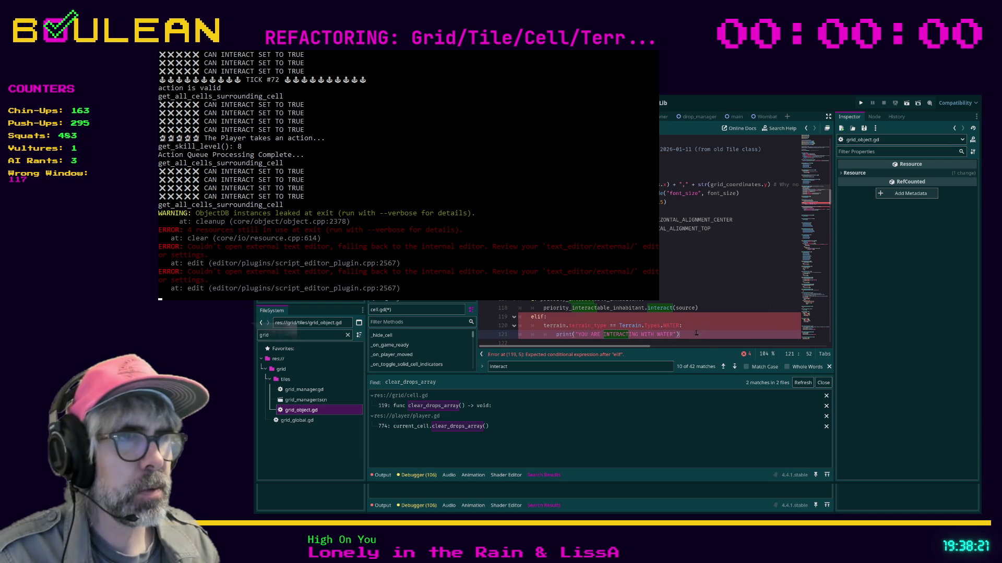
scroll(699, 339, down, 2)
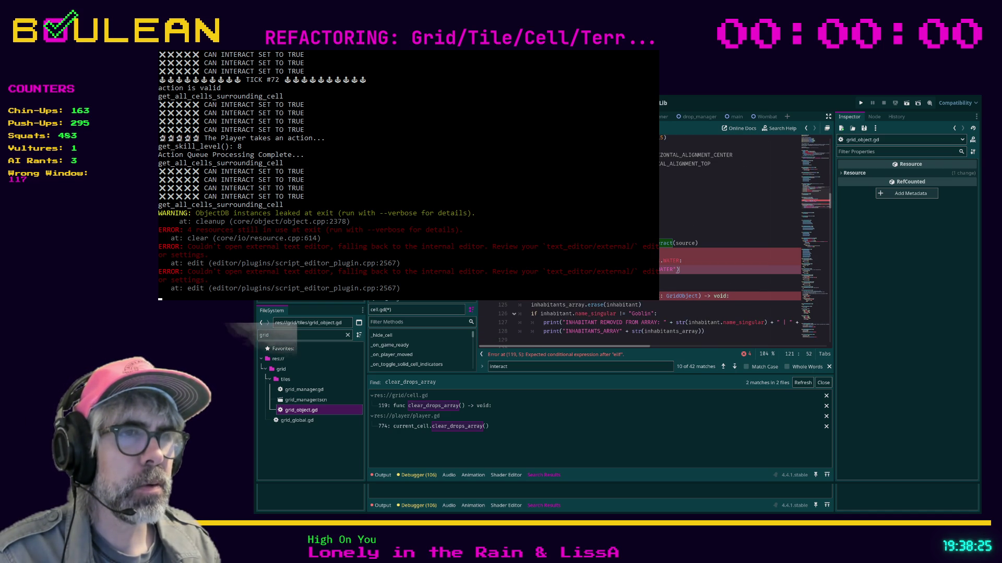
click(553, 260)
shift+click(690, 265)
key(BackSpace)
key(Up)
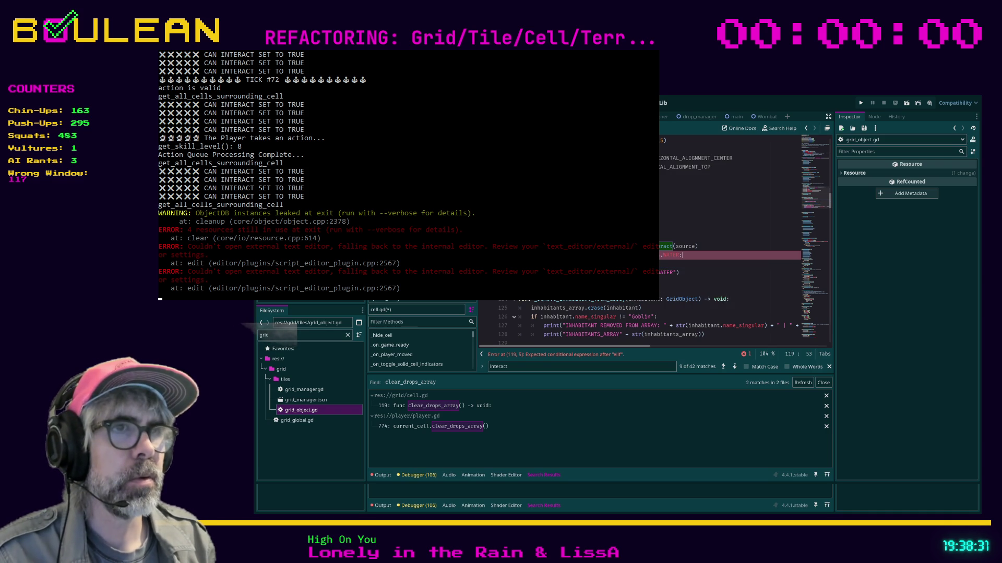
key(ctrl+z)
click(547, 255)
click(531, 264)
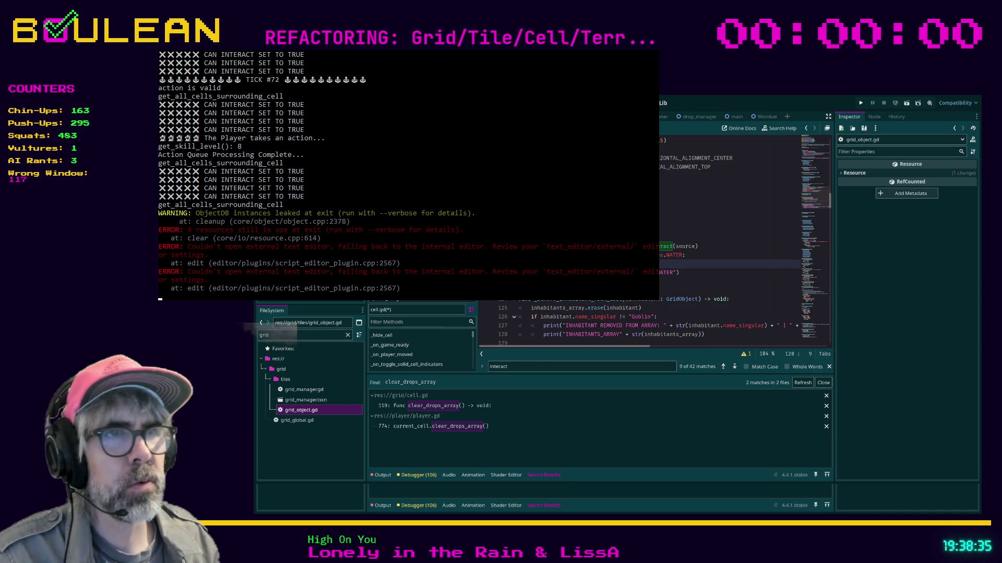
key(ctrl+shift+k)
key(Down)
key(Down)
key(Up)
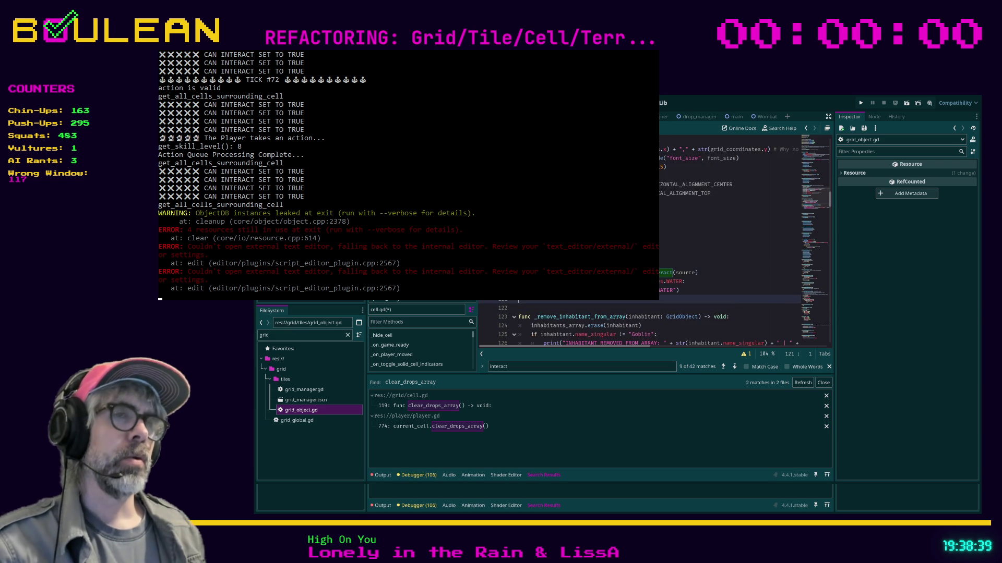
key(ctrl+s)
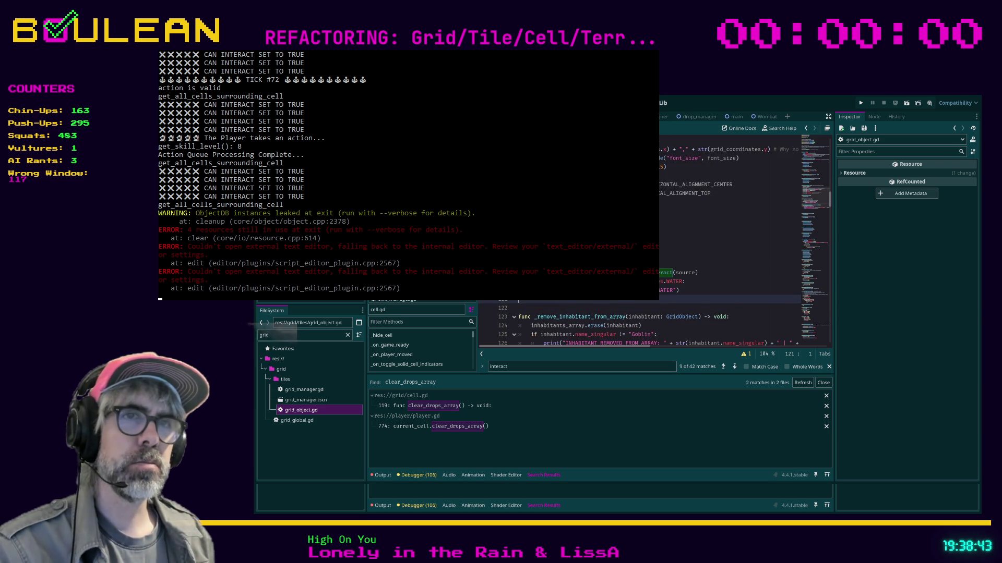
Step: Bring up player.gd's interaction call near line 911
key(alt+Left)
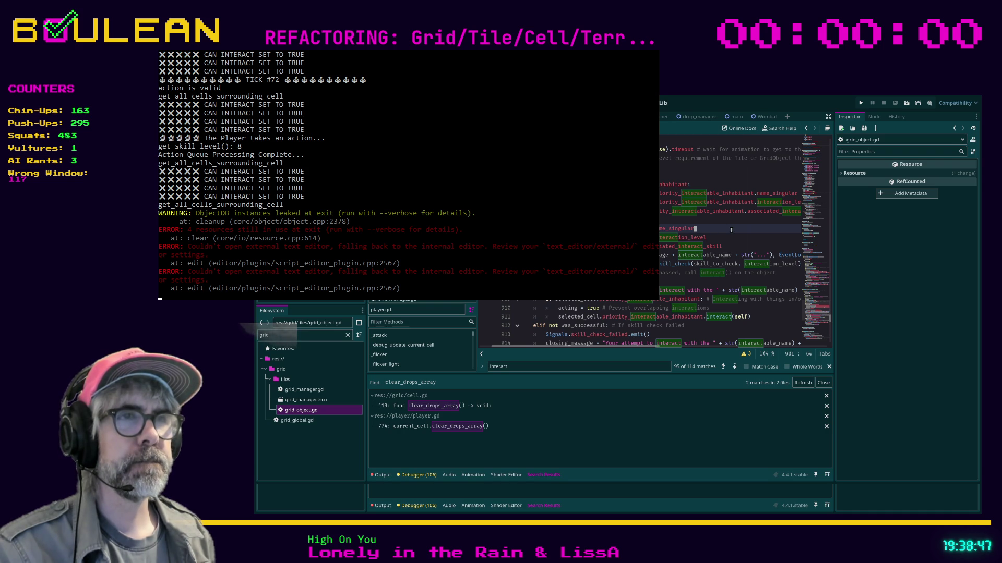
click(723, 225)
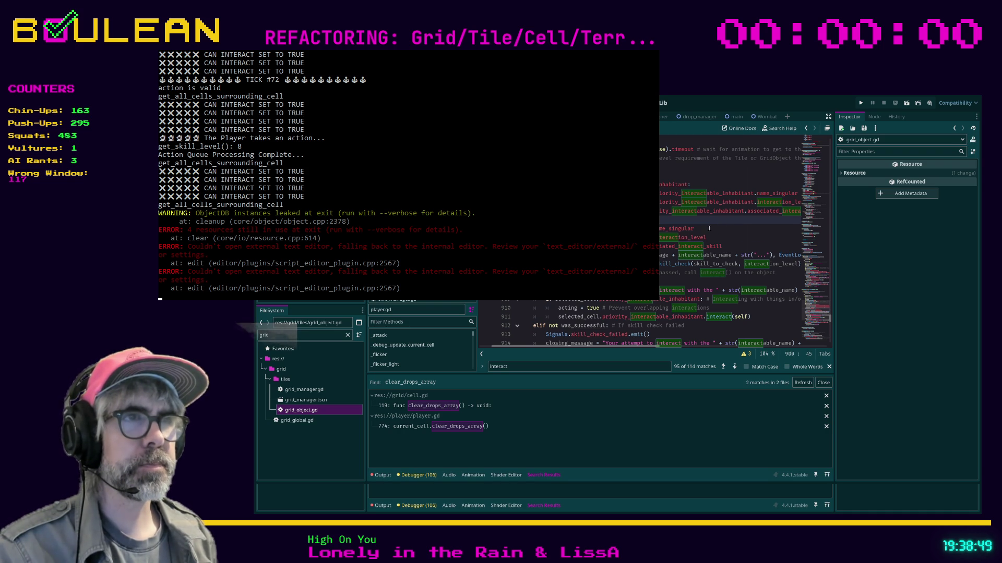
click(708, 228)
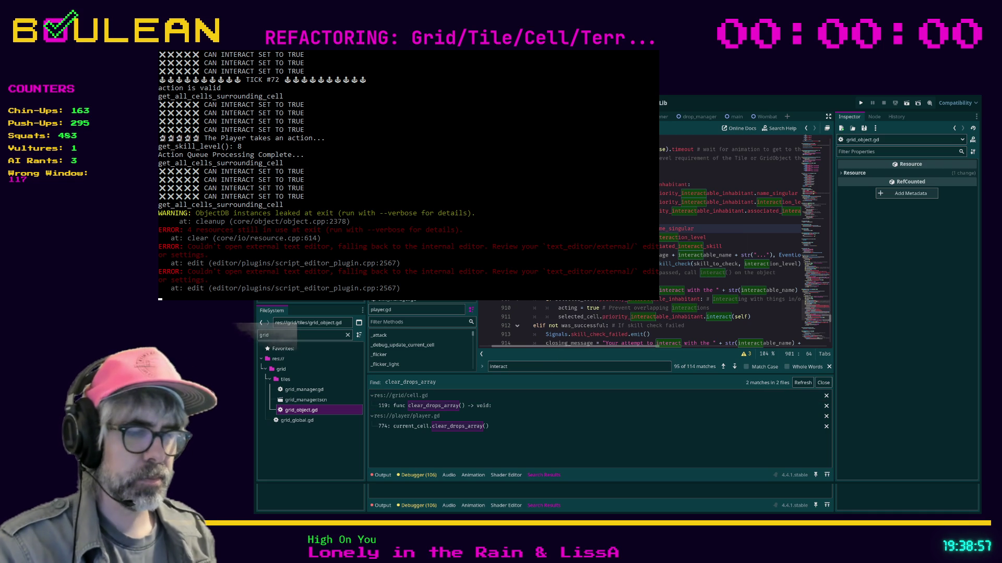
Step: Search the whole project for interact( and browse the 32 matches in 16 files
key(Return)
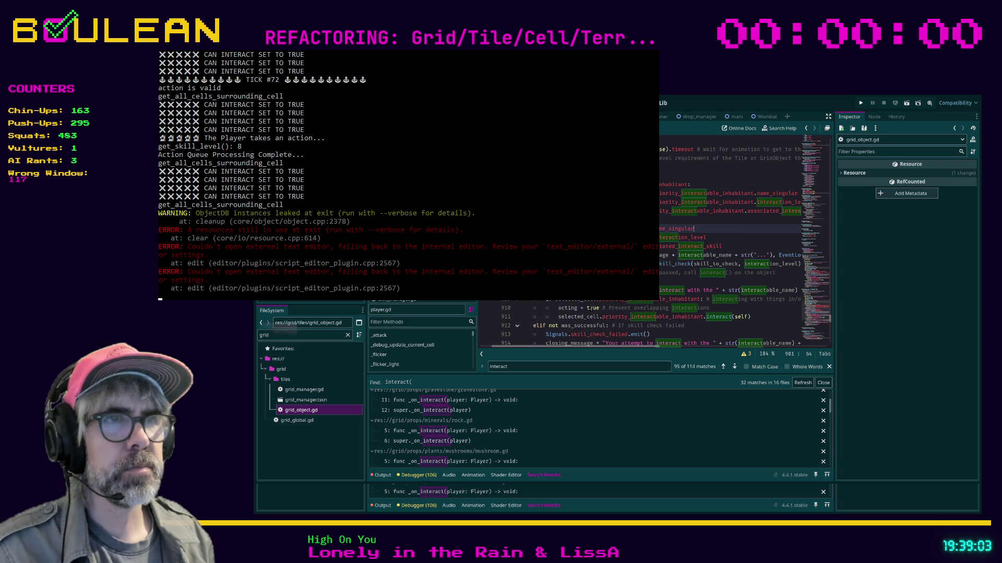
scroll(731, 251, up, 1)
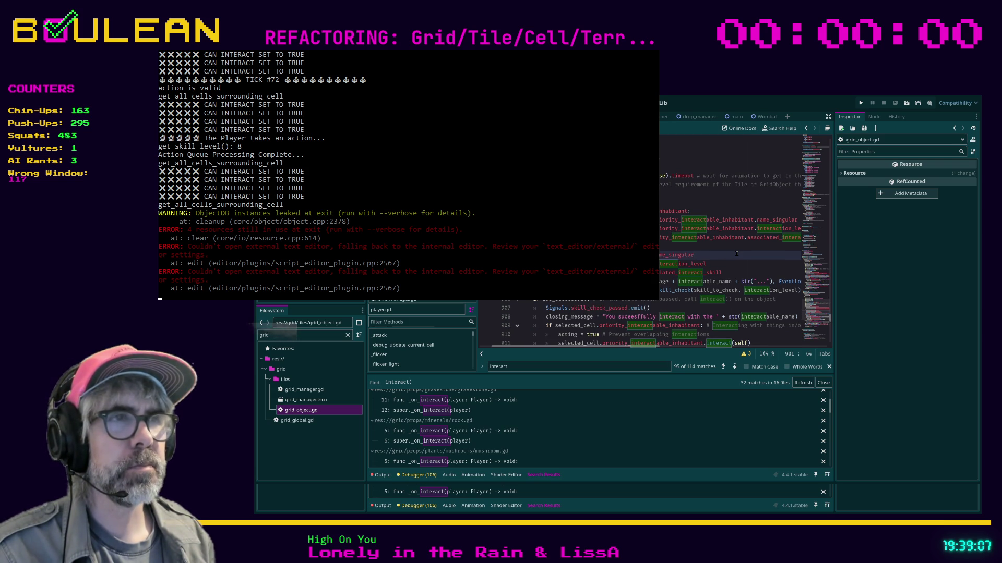
scroll(737, 254, down, 1)
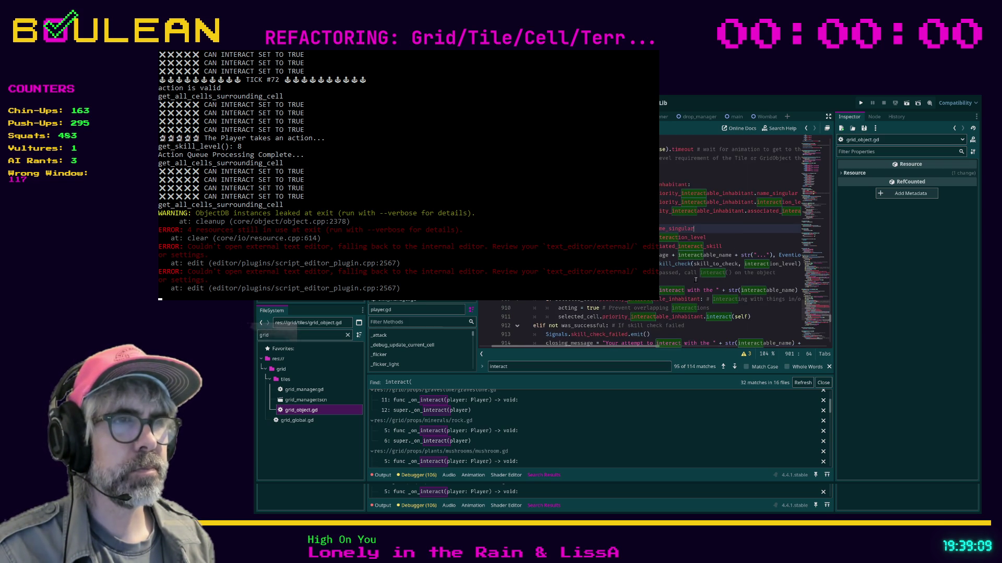
scroll(730, 251, down, 1)
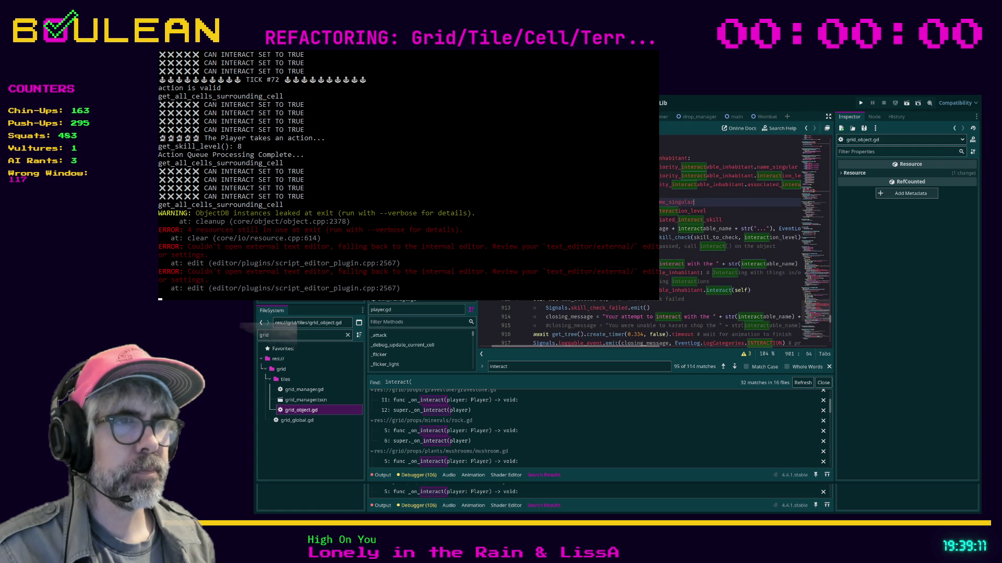
scroll(730, 250, down, 1)
Step: Add an interact(player) call below interact(self) in player.gd, save, and launch the game
double_click(678, 247)
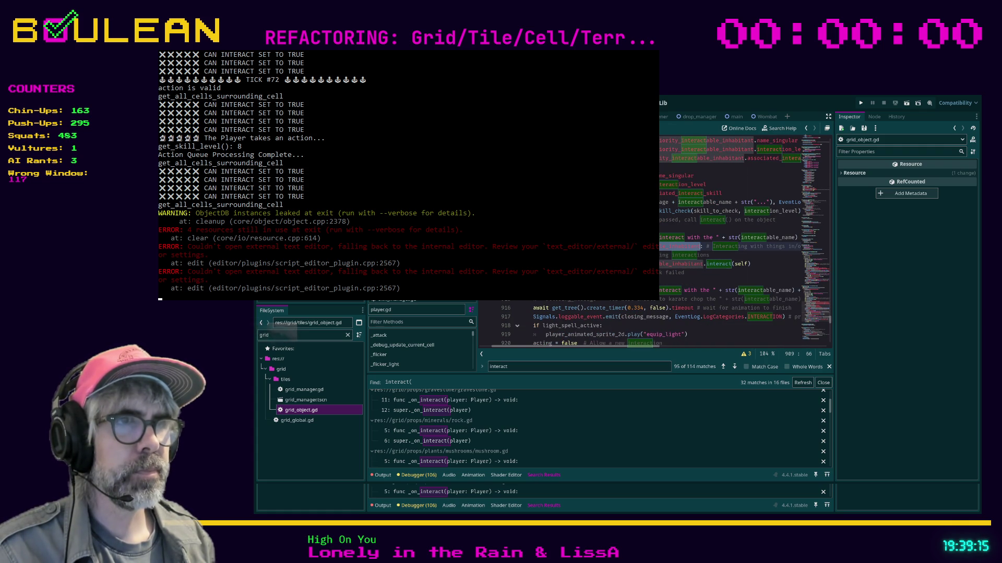
click(703, 276)
click(756, 262)
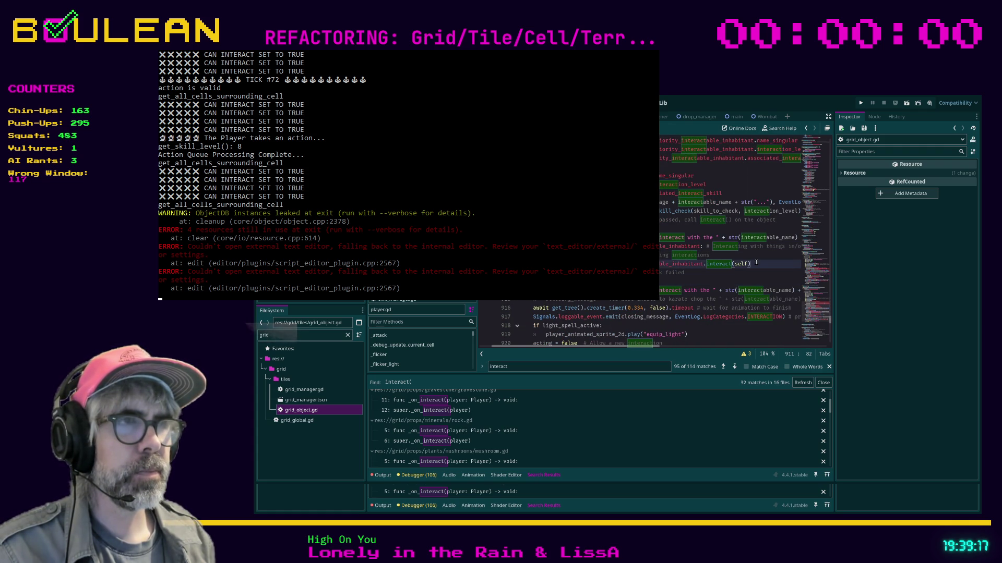
key(Return)
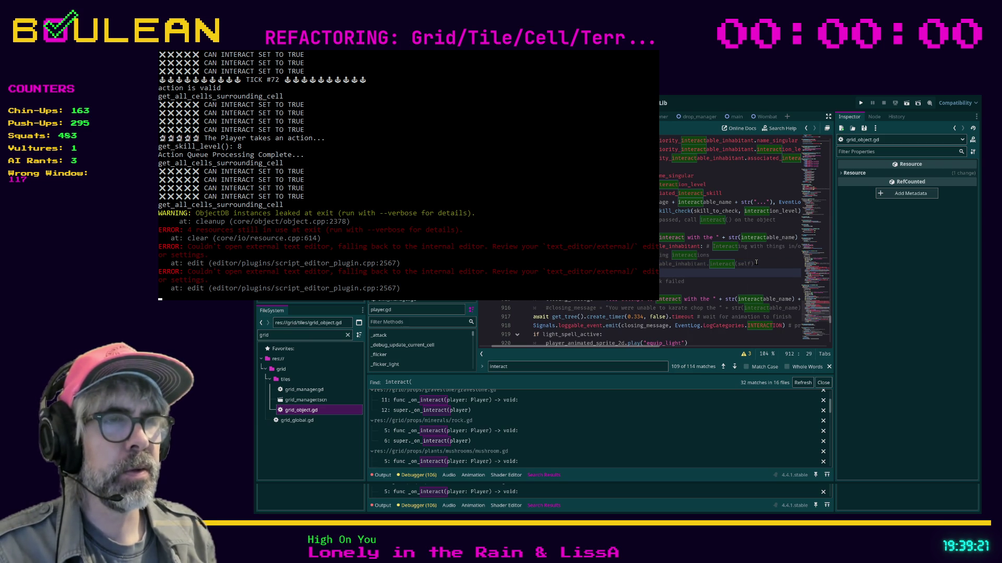
text(int)
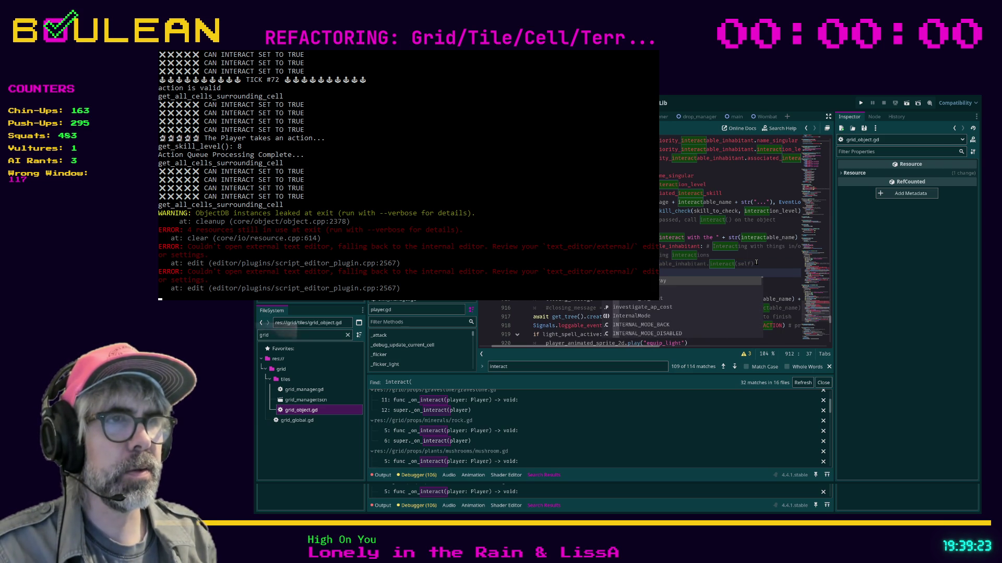
text(eract(player)
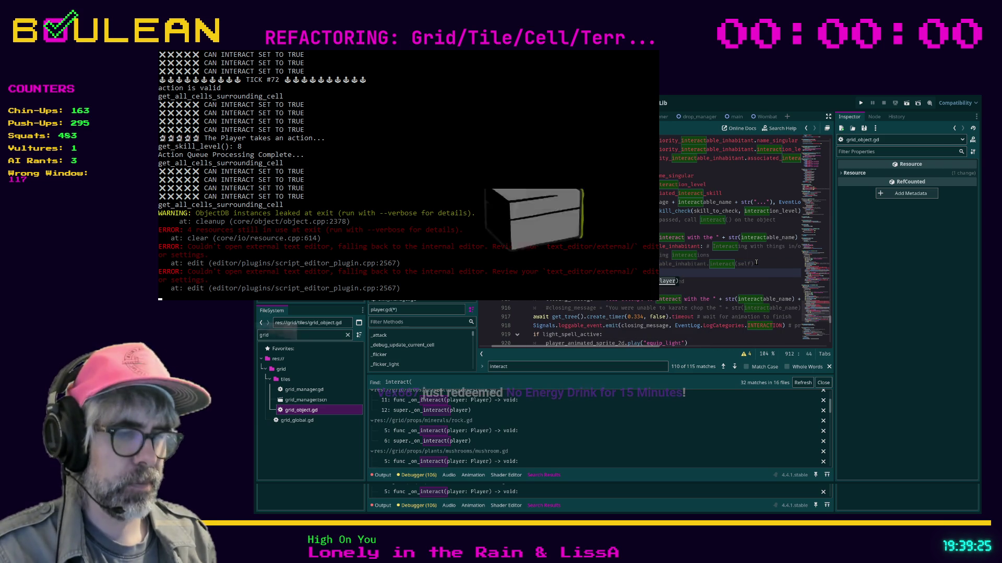
text())
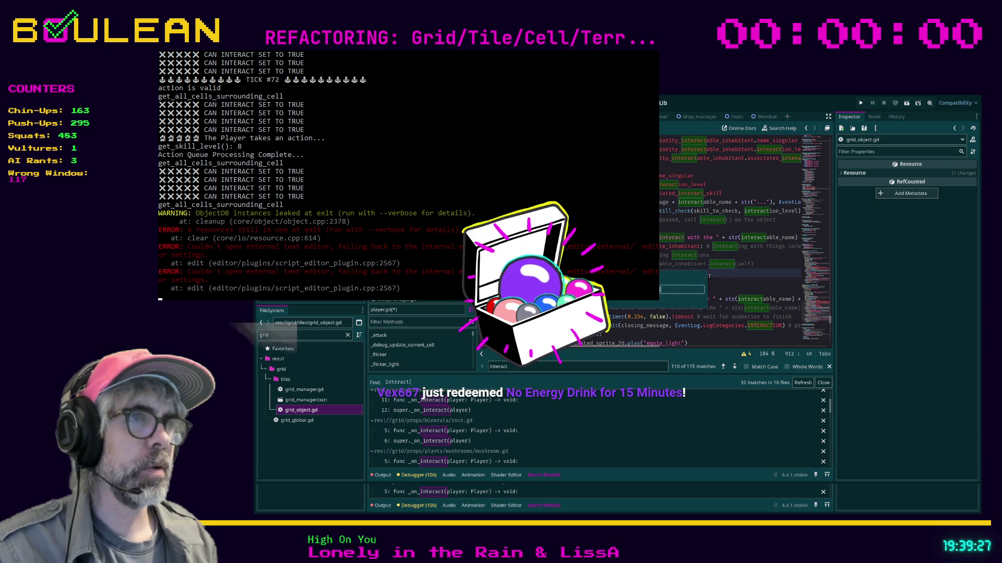
key(ctrl+s)
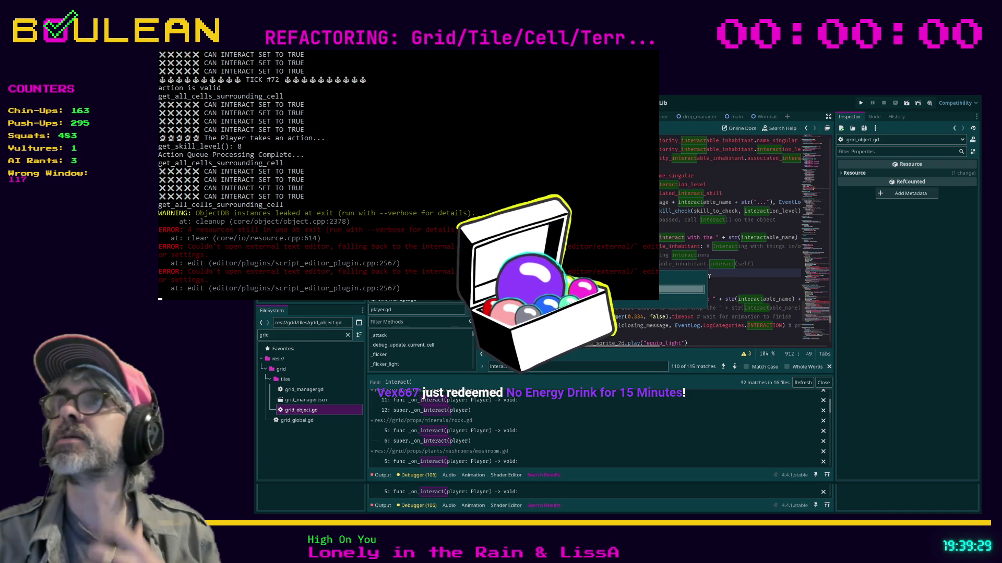
key(F5)
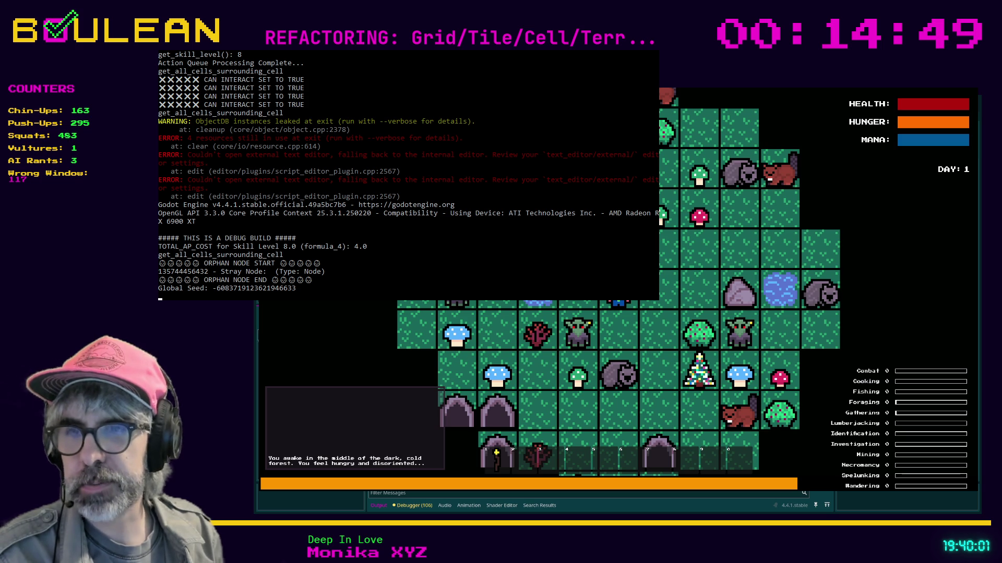
Step: Move the wizard one tile west and advance the game by one turn
click(655, 310)
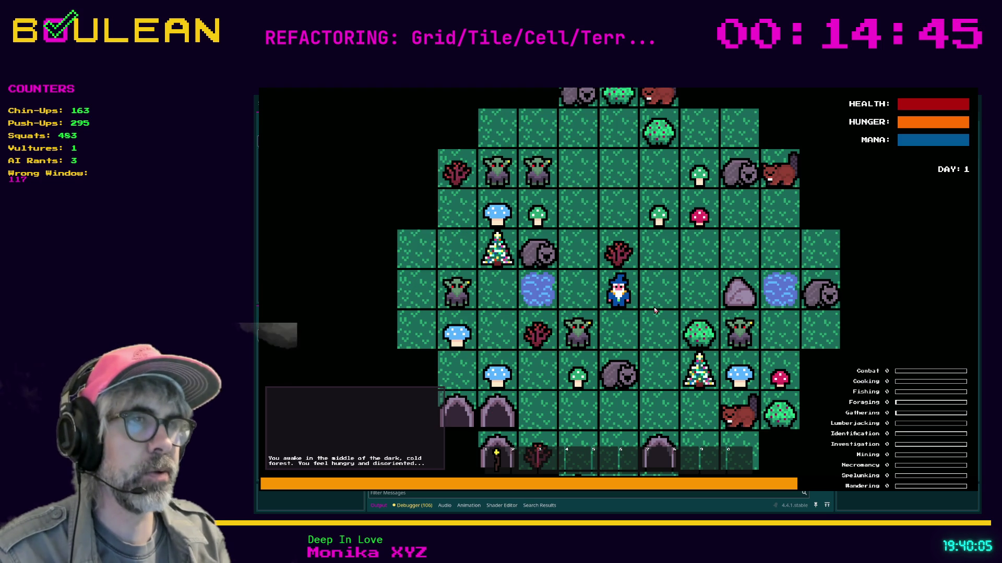
key(Left)
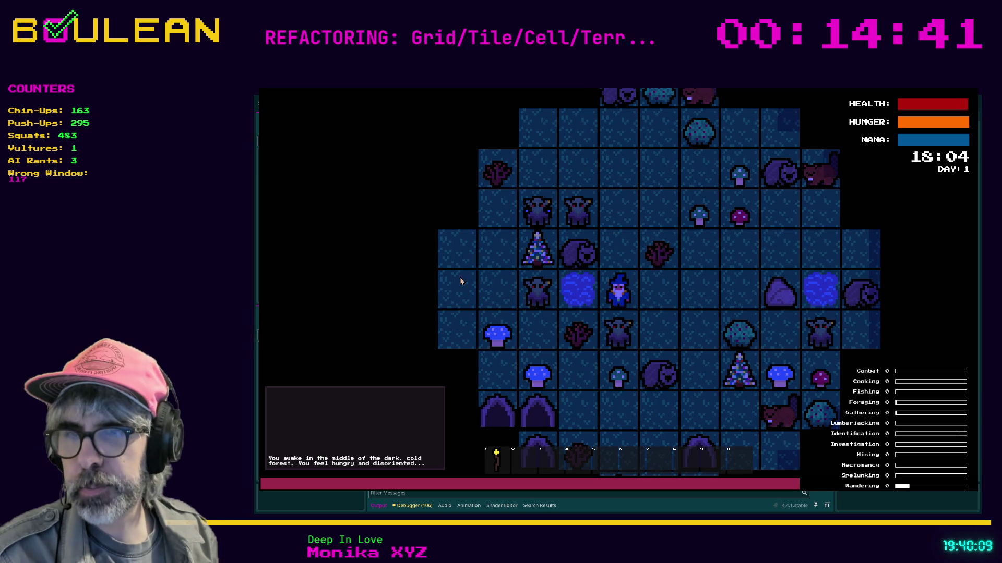
key(alt+Tab)
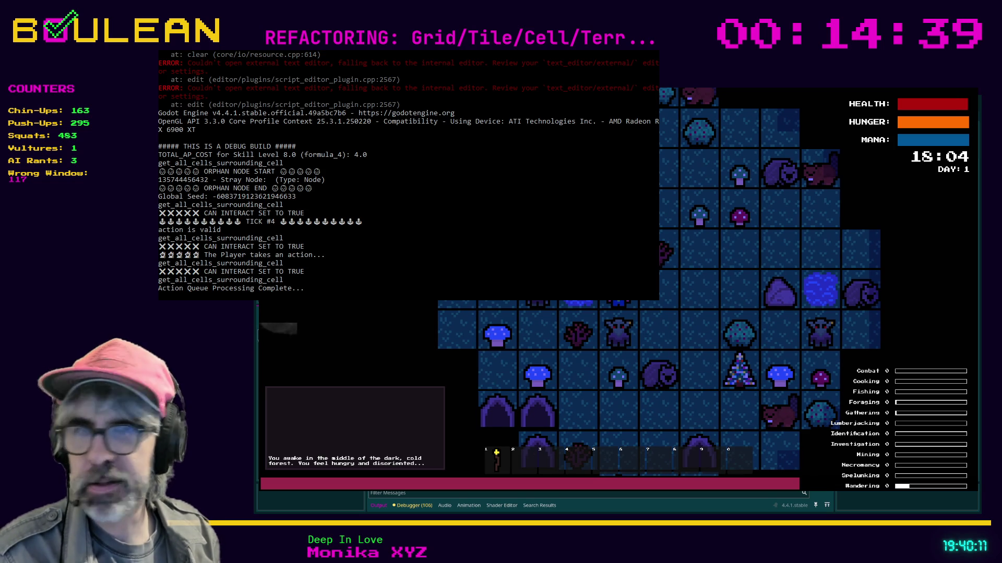
key(space)
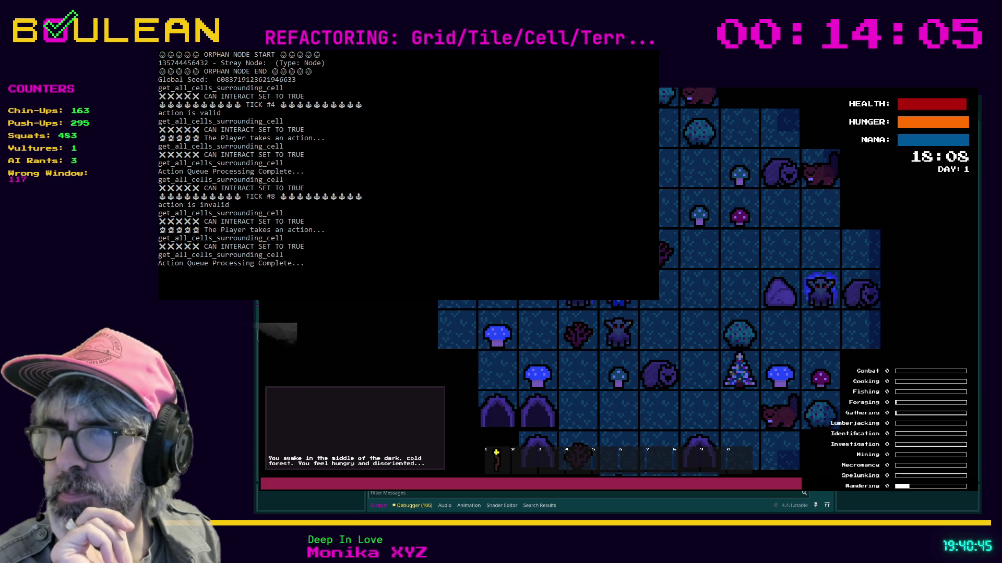
Step: Karate-chop the Sapling, pick up two Sticks, and try attacking south
click(667, 332)
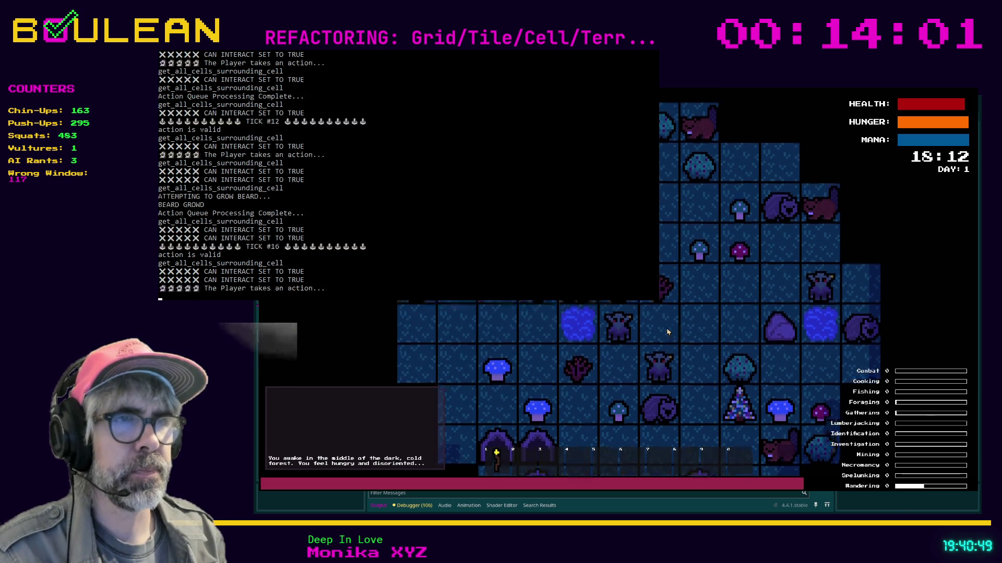
click(666, 327)
click(665, 328)
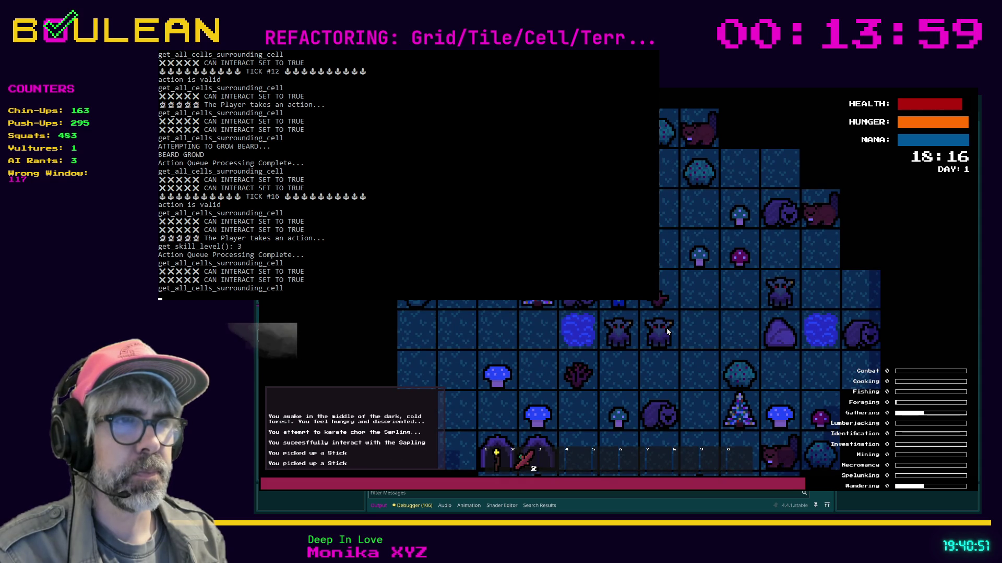
click(666, 328)
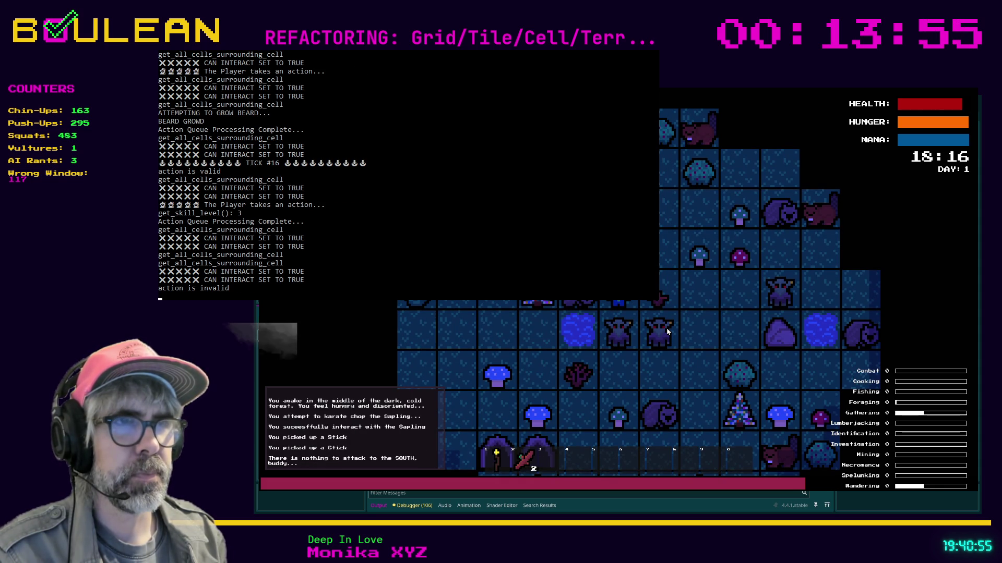
Step: Walk the wizard east, south, and two tiles west across the forest
key(Right)
key(Right)
key(Right)
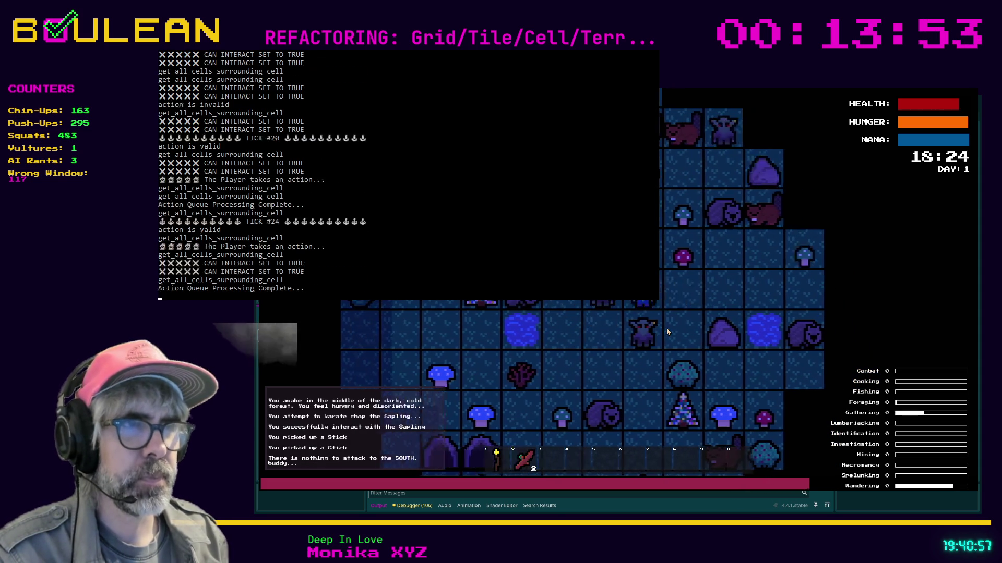
key(Down)
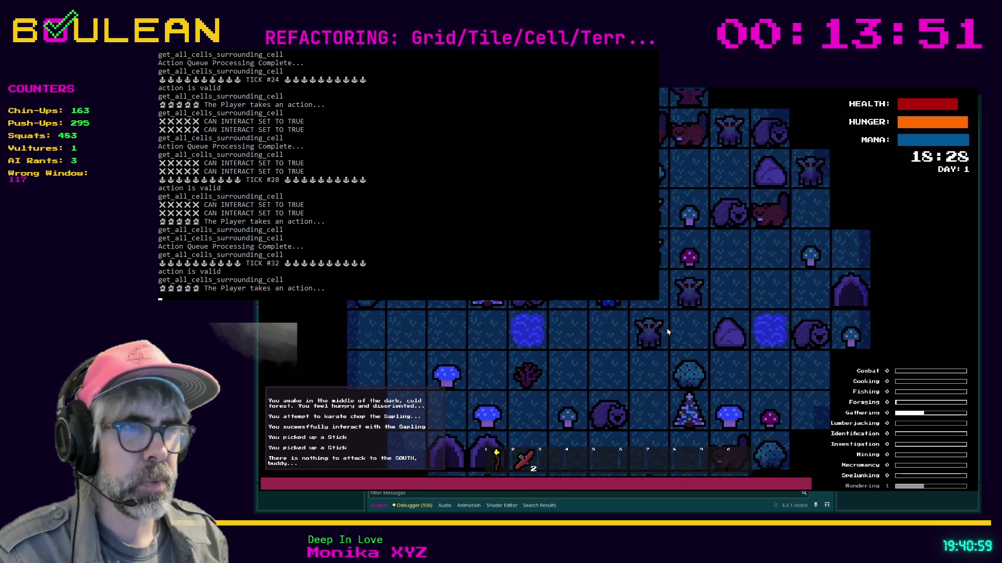
key(Left)
key(Left)
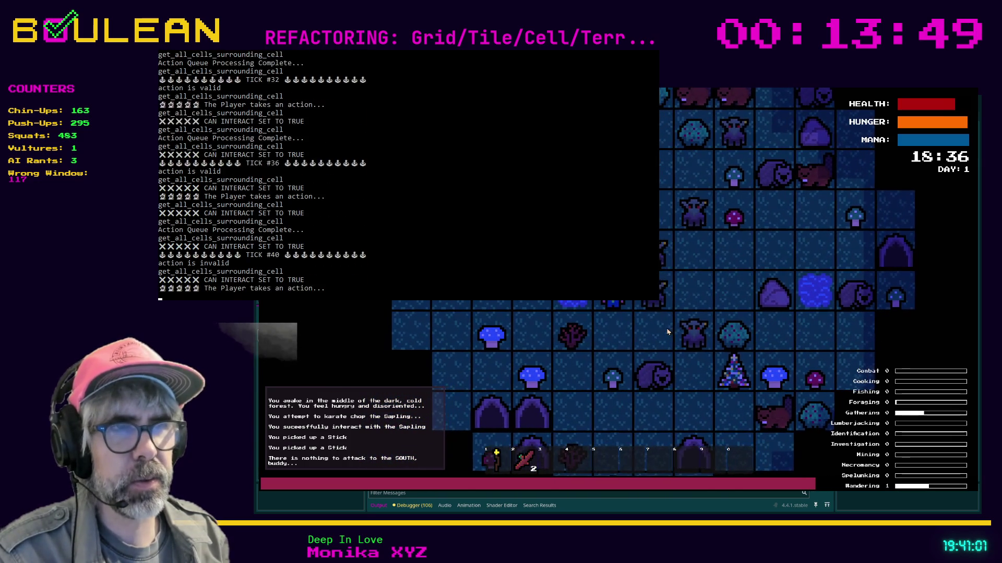
key(Left)
key(Left)
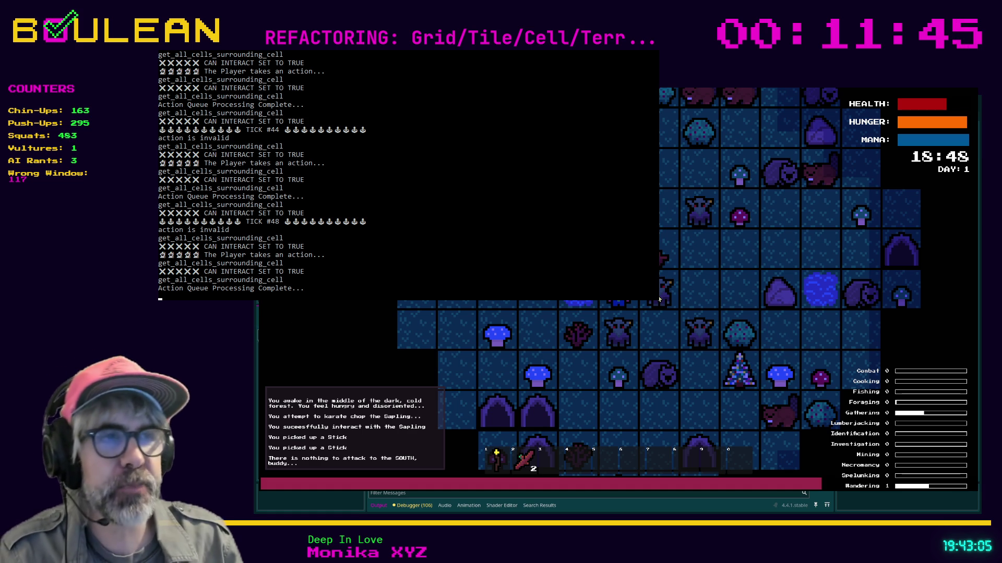
Step: Try the cell to the east, step west, and karate-chop the Wombat twice
key(Right)
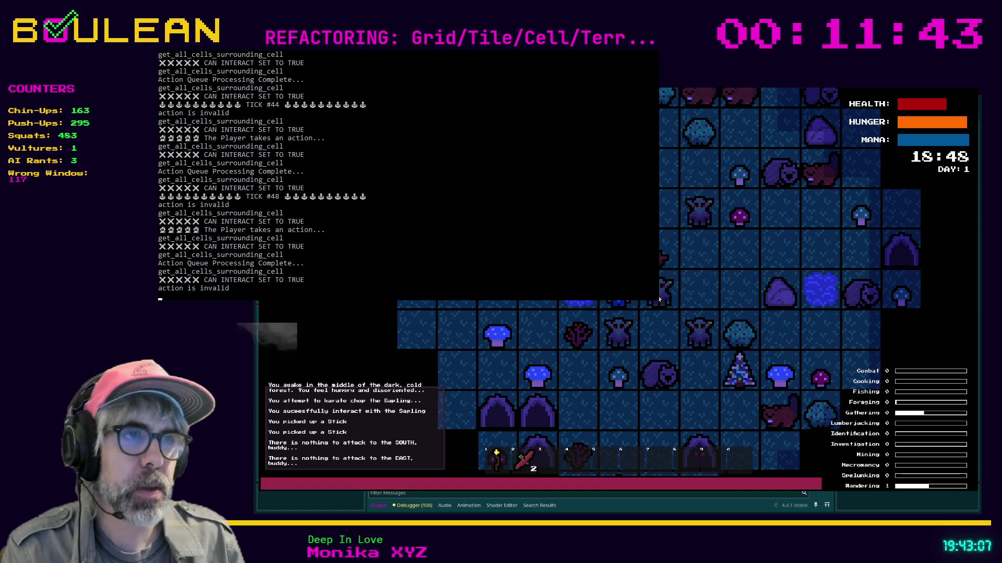
key(e)
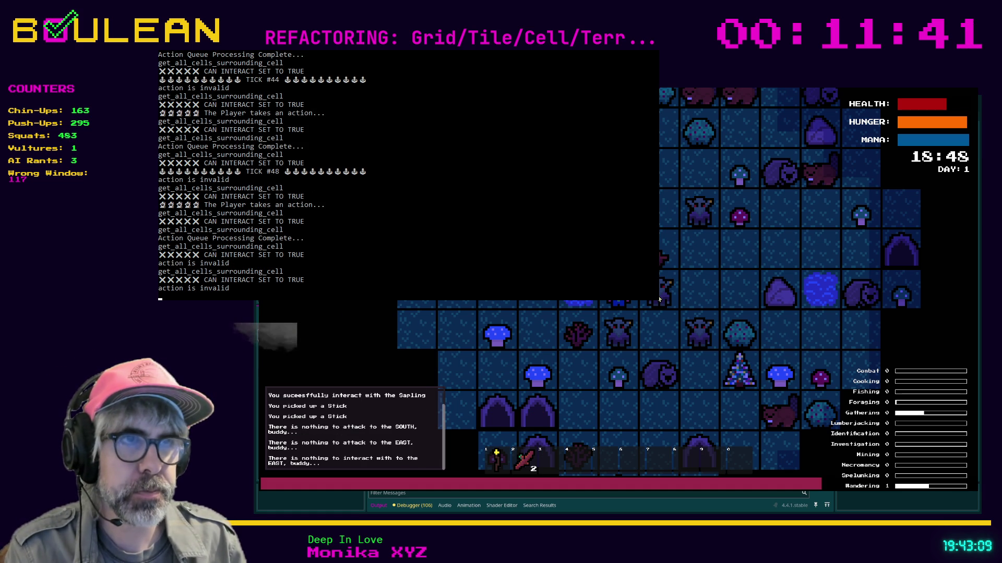
key(Left)
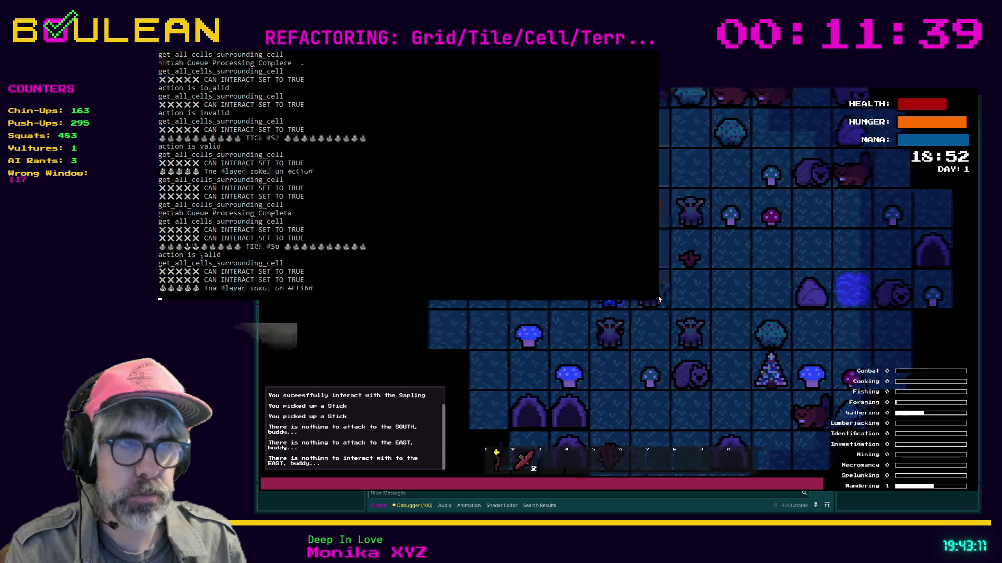
key(e)
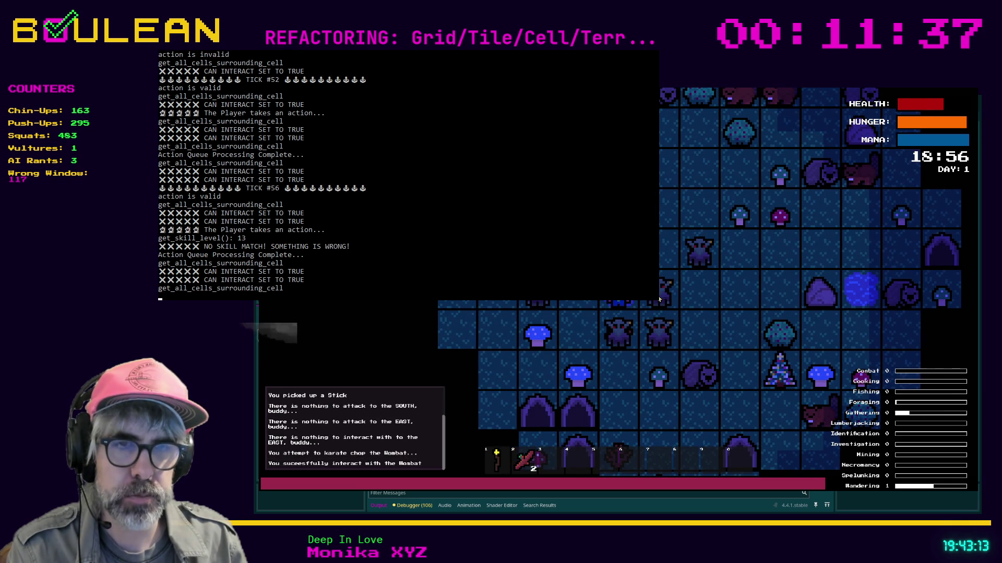
key(e)
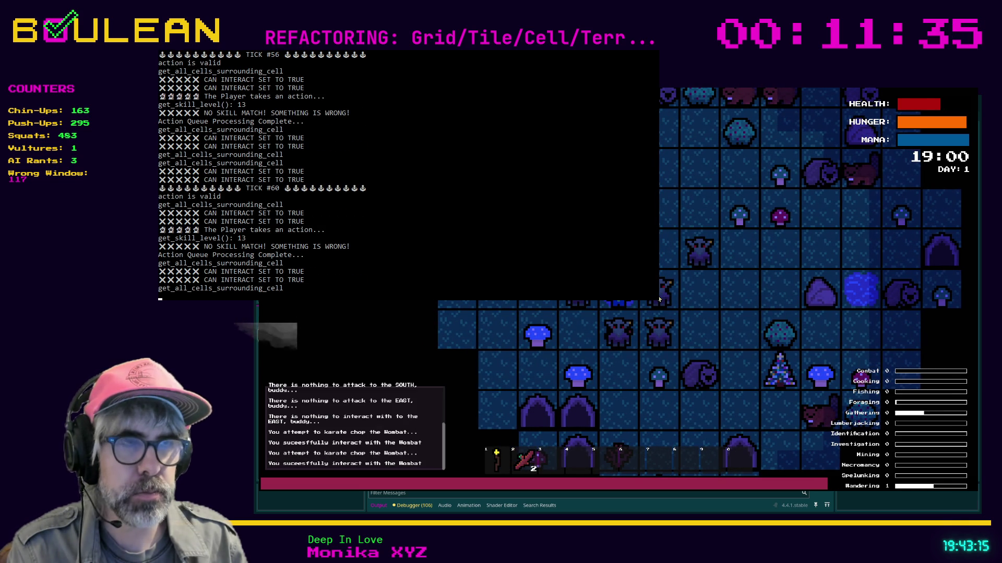
Step: Walk the wizard three tiles south and east, then stop the game with F8
key(s)
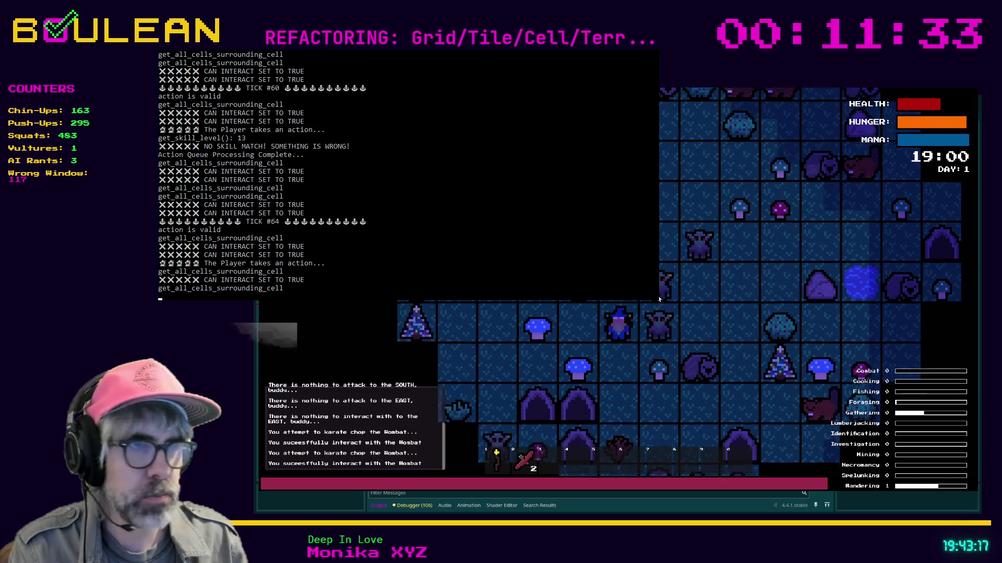
key(s)
key(s)
key(s)
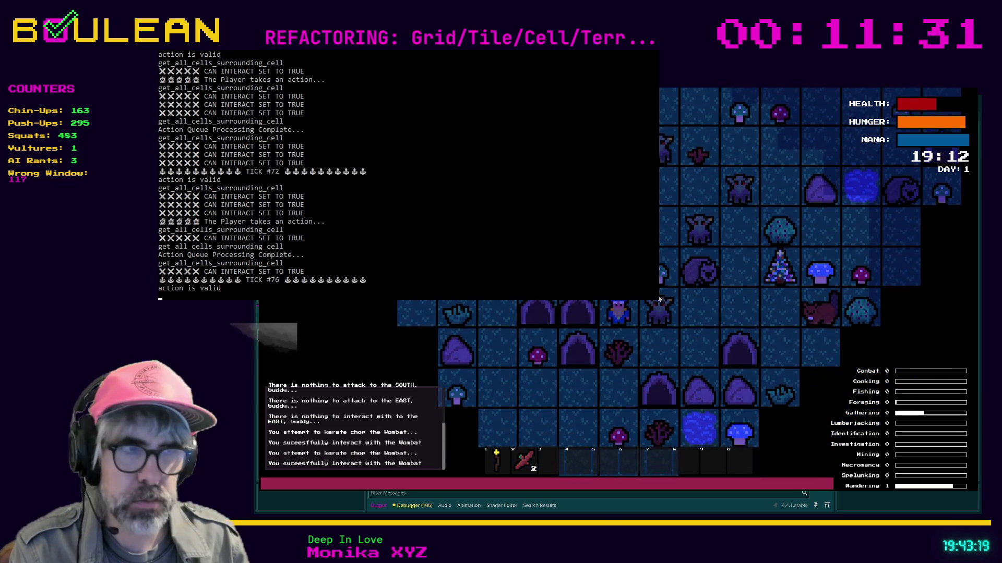
key(s)
key(s)
key(s)
key(s)
key(d)
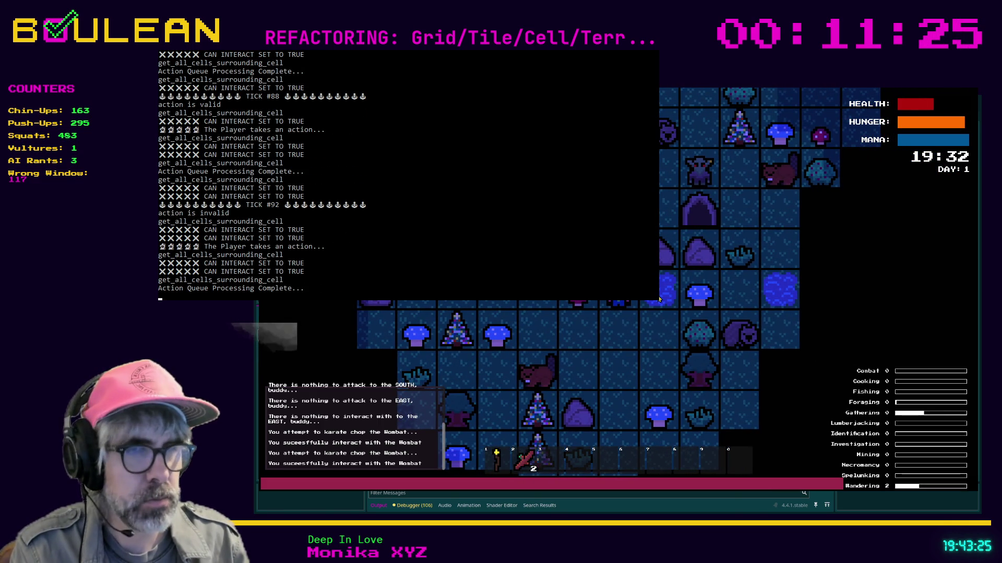
key(d)
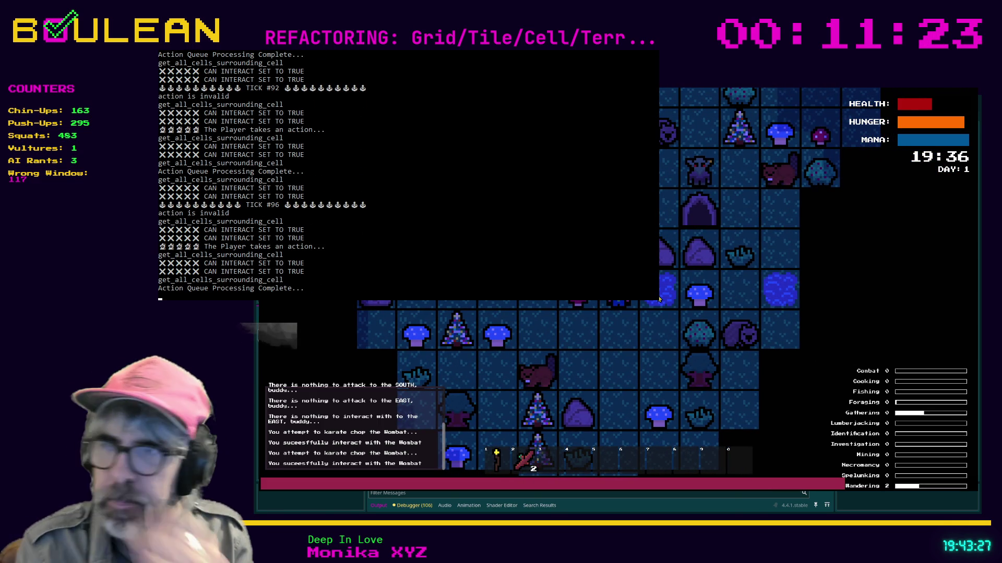
key(d)
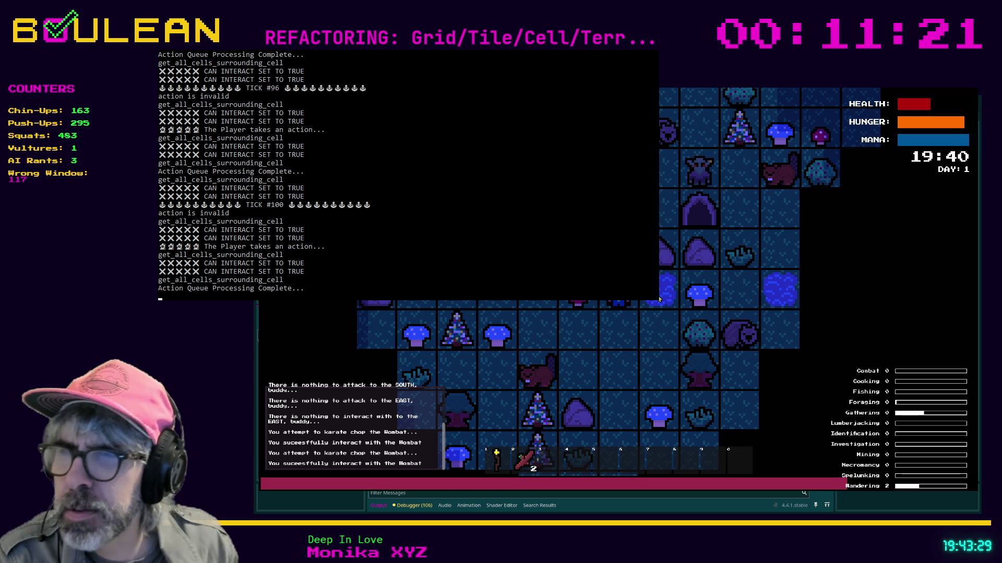
key(F8)
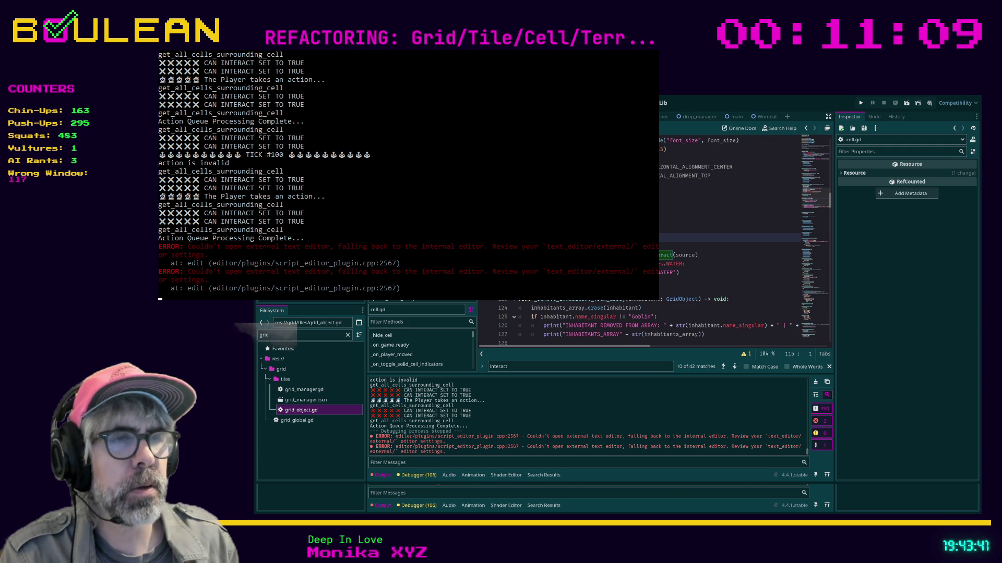
Step: Fix the indentation and code on line 117 of cell.gd, save, and rerun the project
click(731, 245)
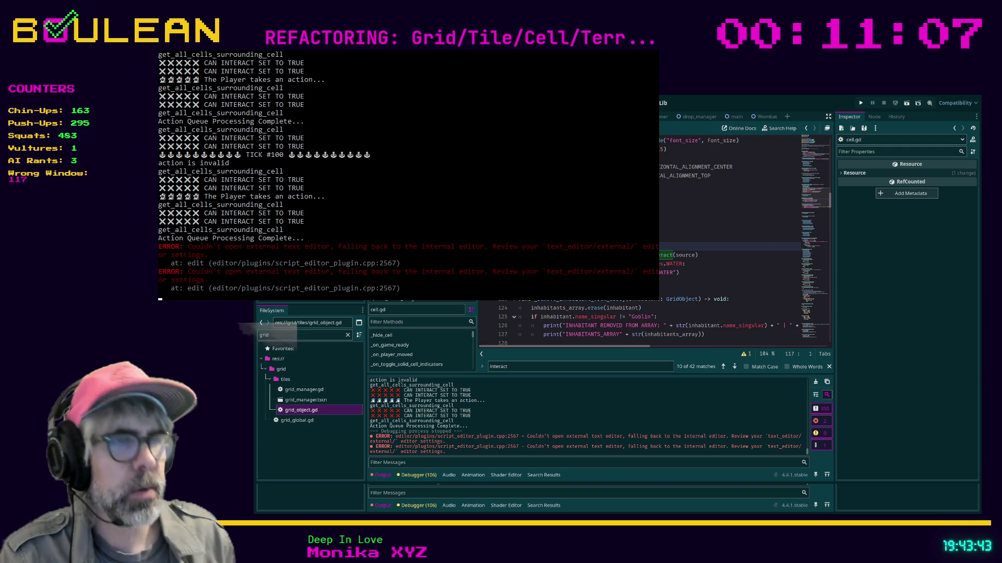
click(673, 246)
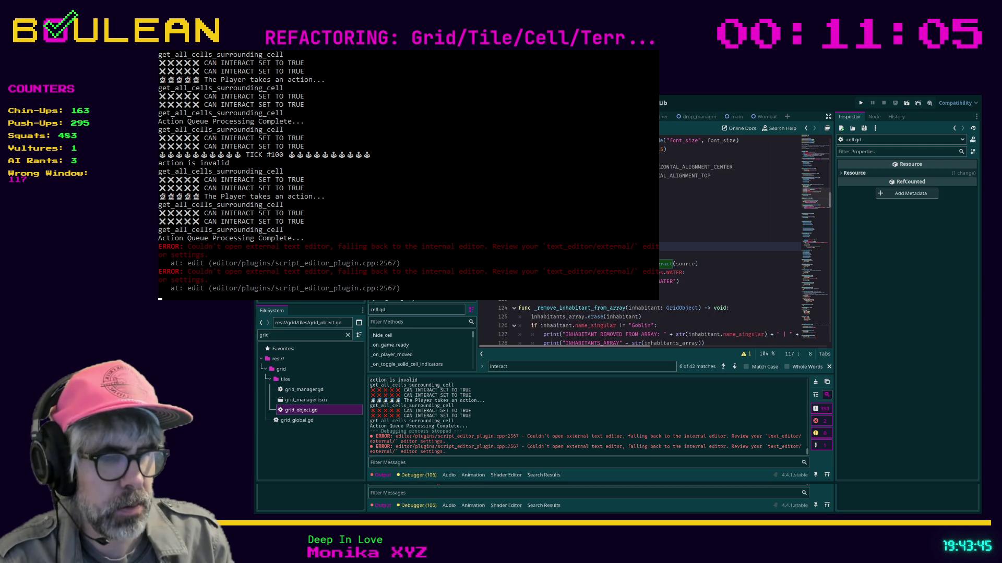
key(Tab)
key(Tab)
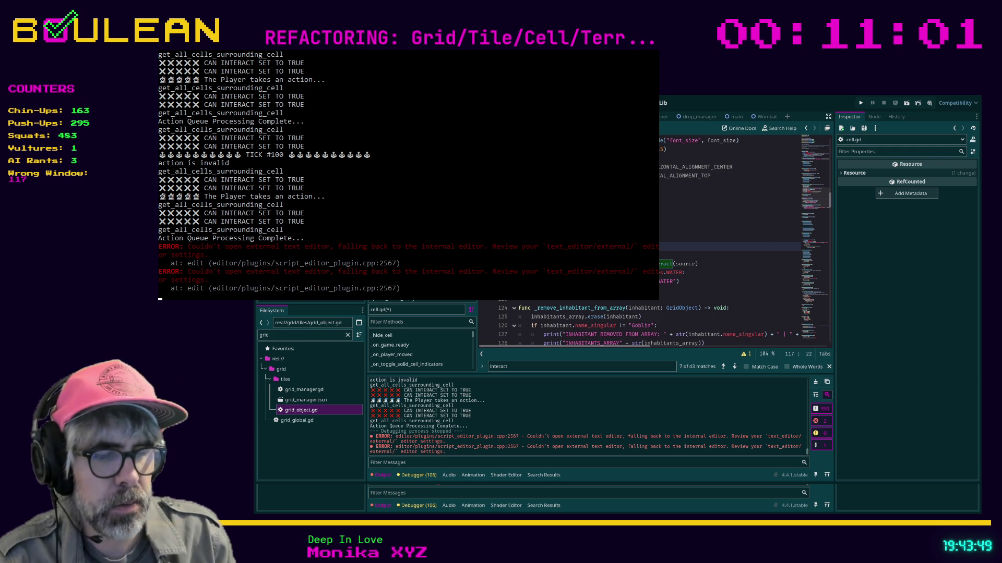
key(Tab)
key(BackSpace)
key(BackSpace)
key(Tab)
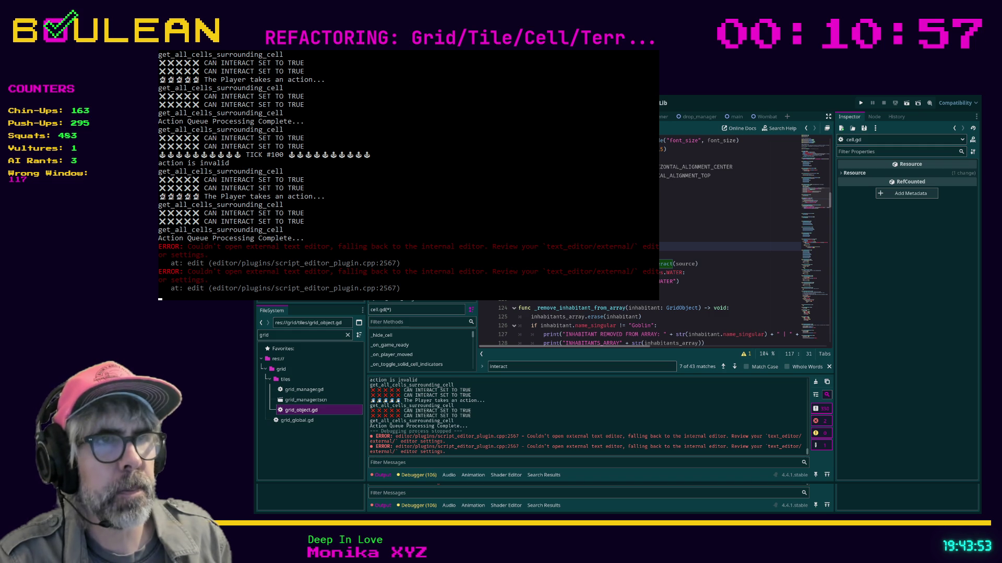
key(Home)
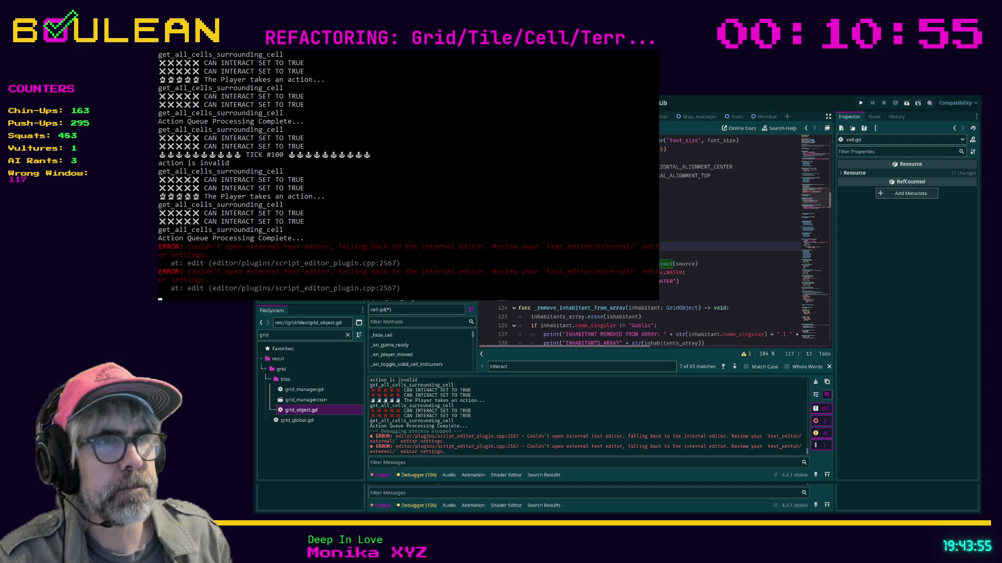
key(BackSpace)
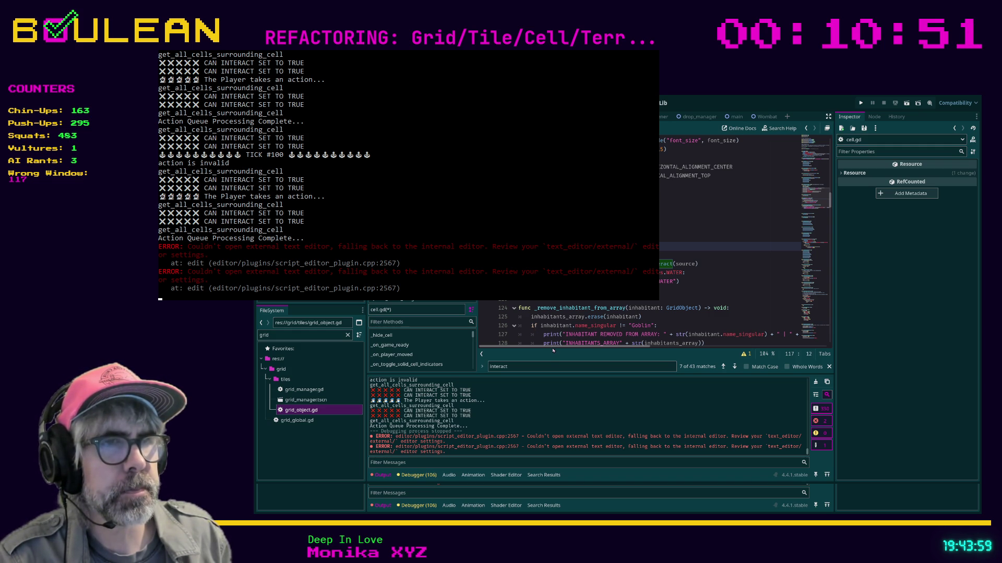
text(e)
click(710, 272)
key(ctrl+s)
key(ctrl+s)
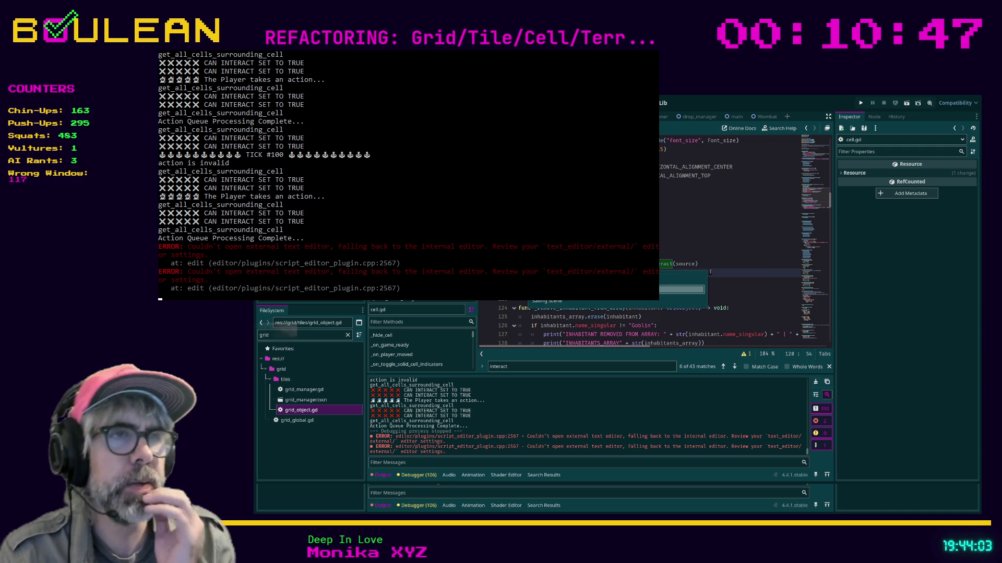
key(F5)
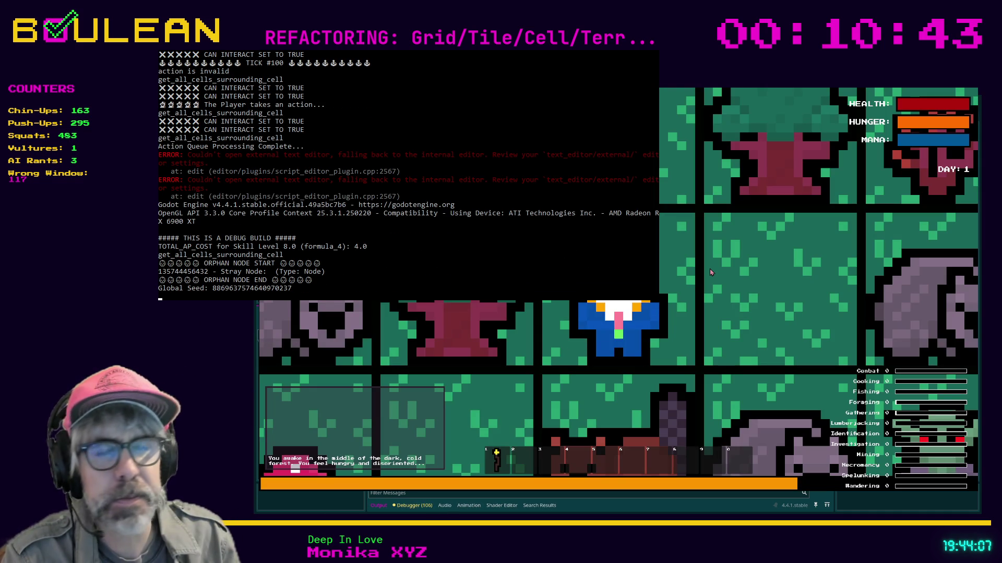
Step: Chop the Tree beside the player, then walk a few cells across the map
scroll(710, 272, down, 3)
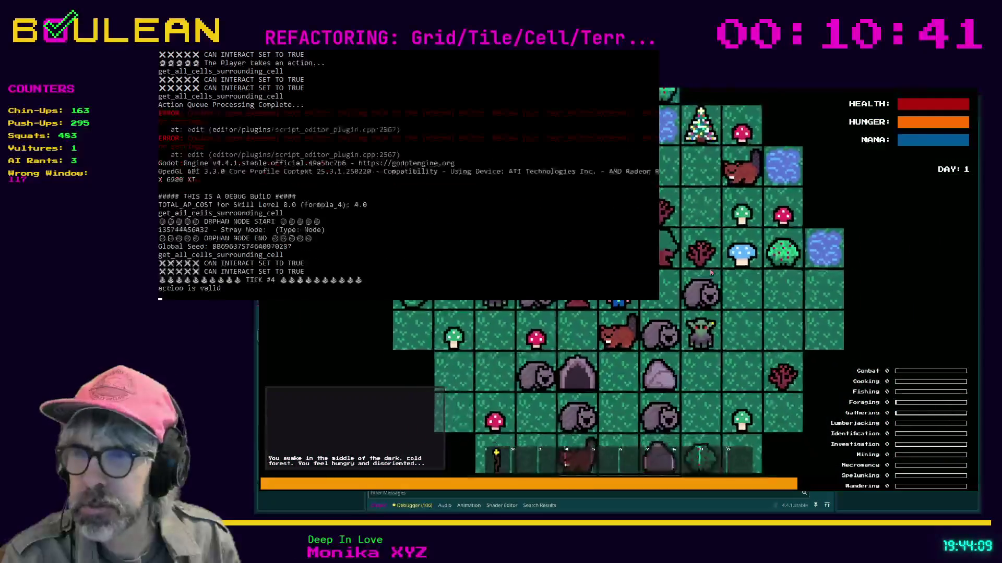
click(709, 269)
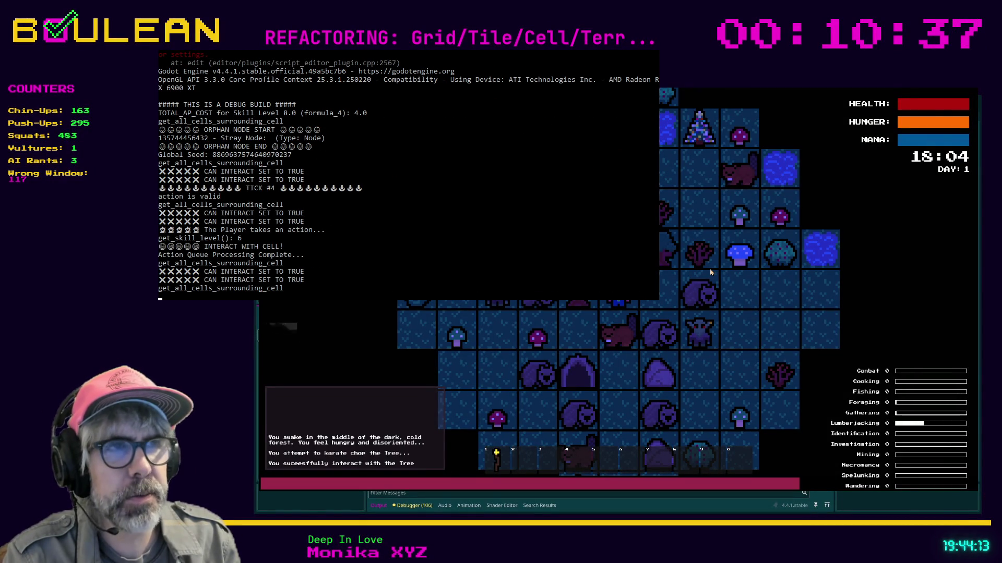
click(709, 272)
click(710, 272)
click(710, 272)
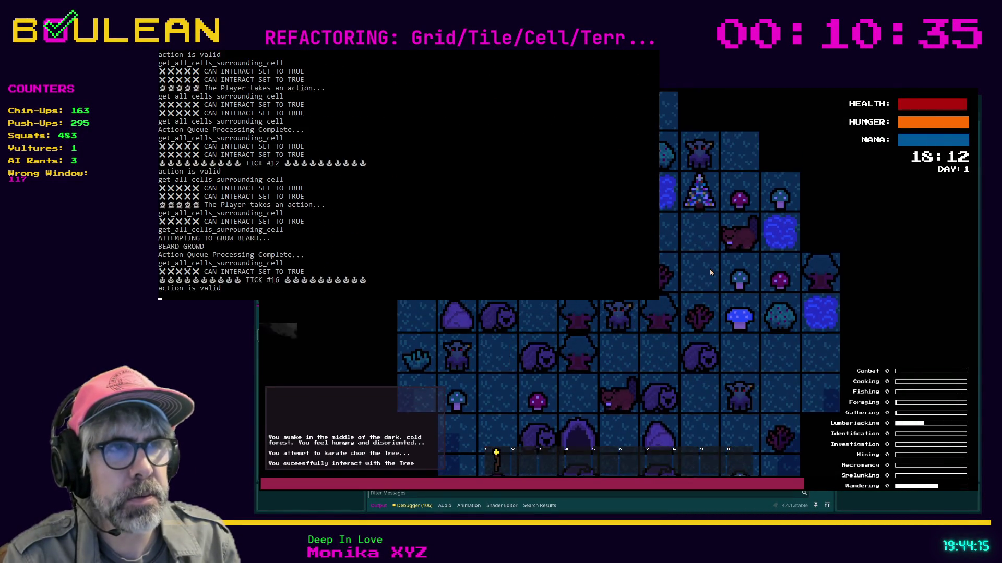
click(710, 272)
key(Up)
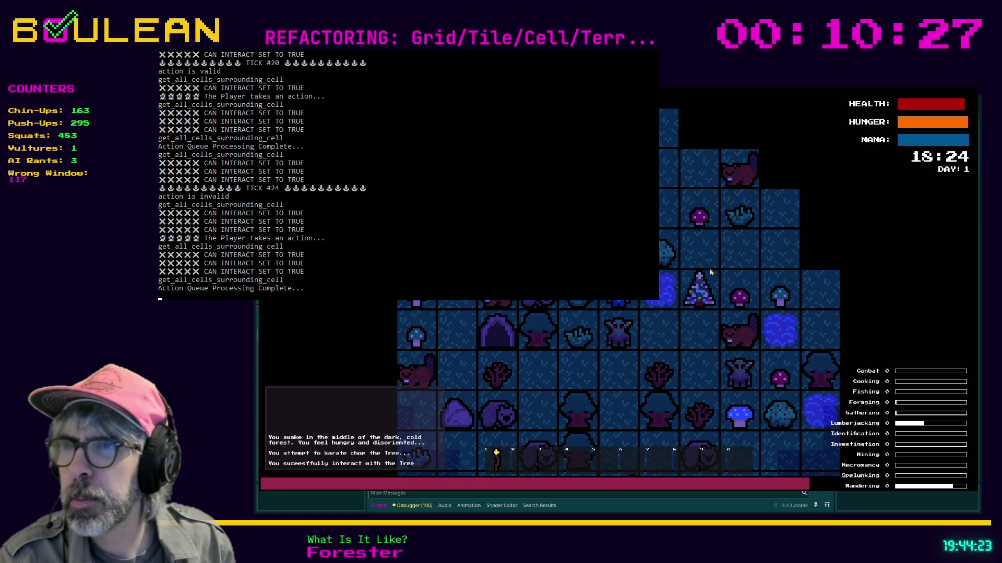
Step: Scroll the console log to confirm the successful Tree interaction and Lumberjacking gain
scroll(260, 178, up, 4)
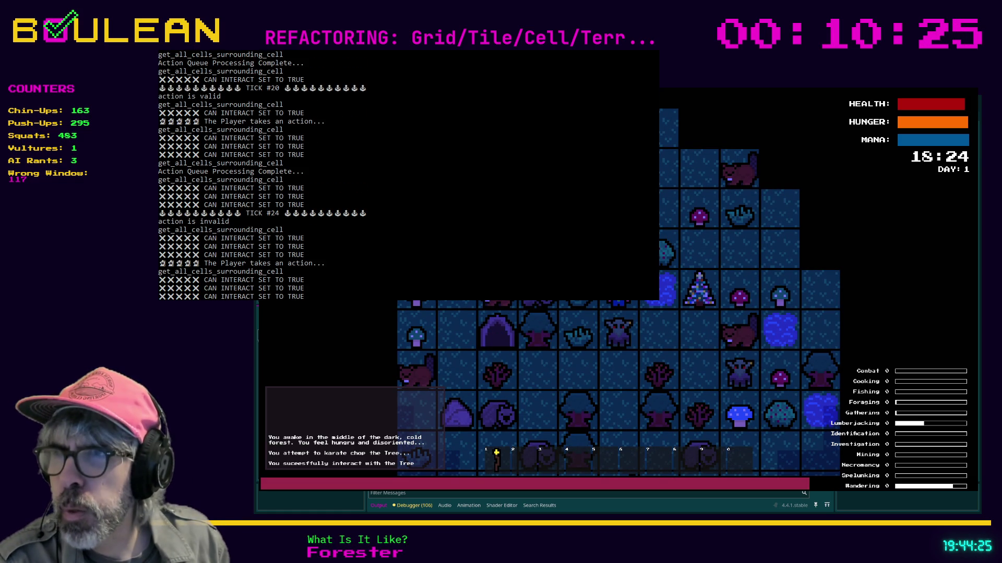
scroll(260, 178, up, 3)
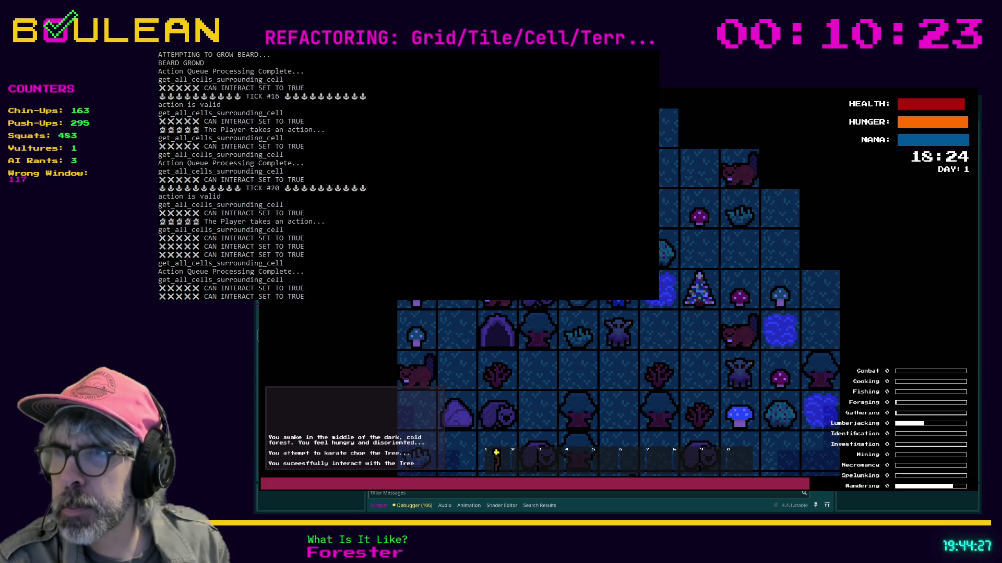
scroll(262, 176, down, 1)
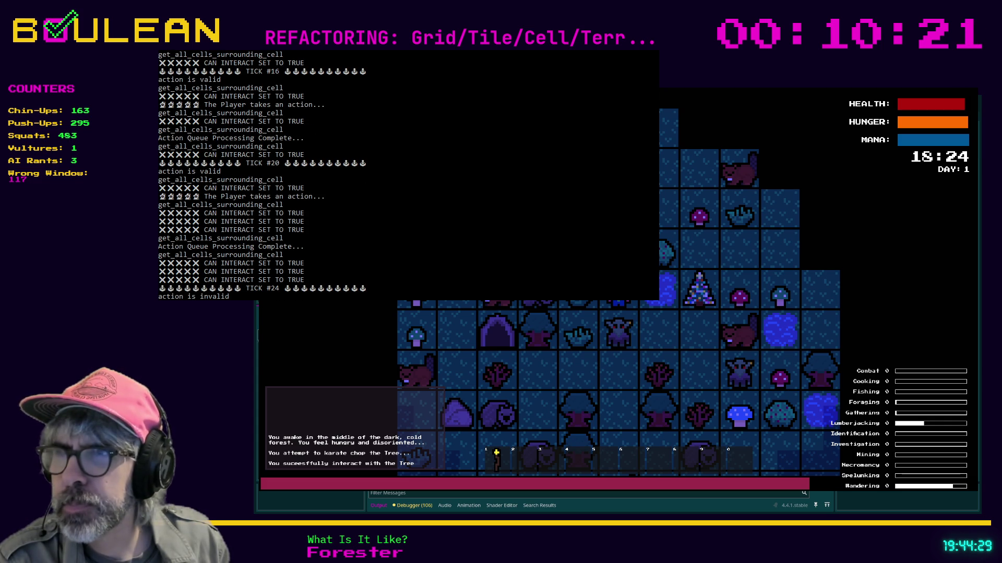
scroll(408, 175, down, 7)
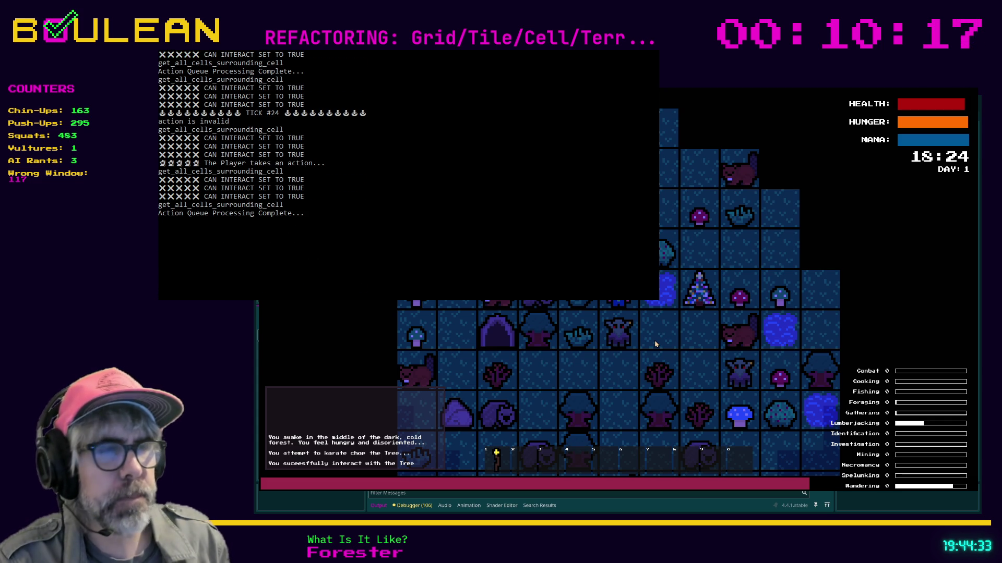
Step: Chop the Sapling, collect two Sticks, and take two more steps
key(e)
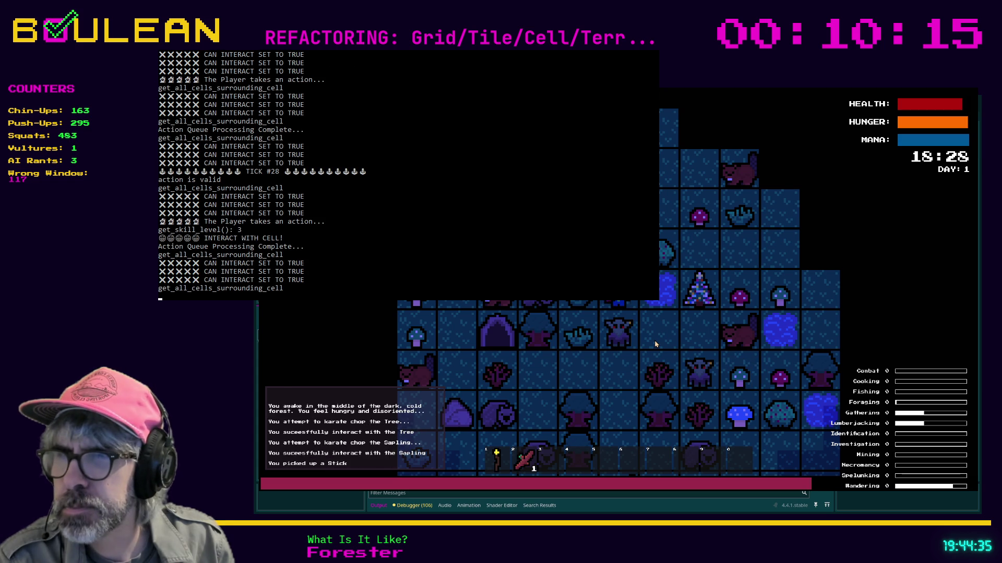
key(e)
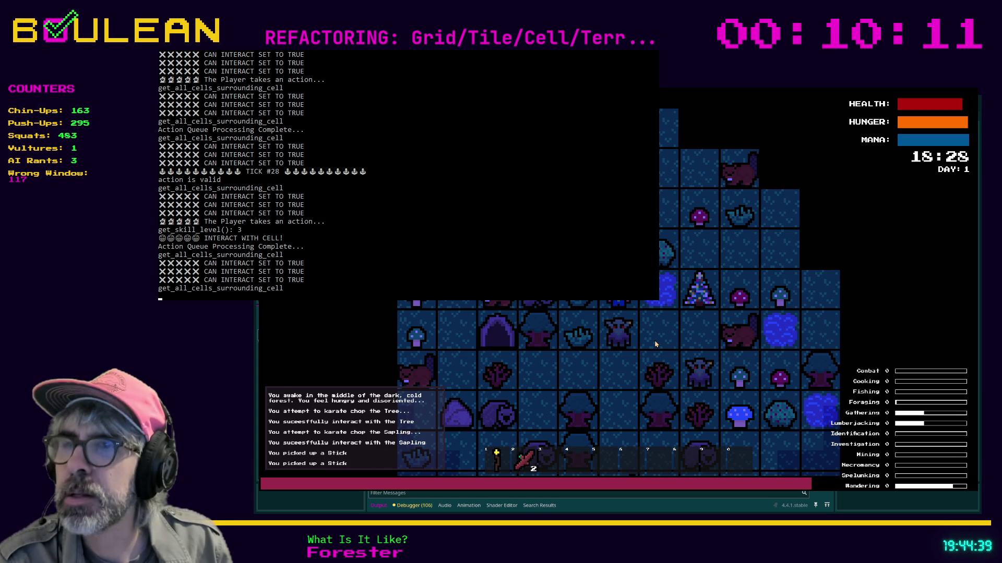
key(Up)
key(Up)
key(Up)
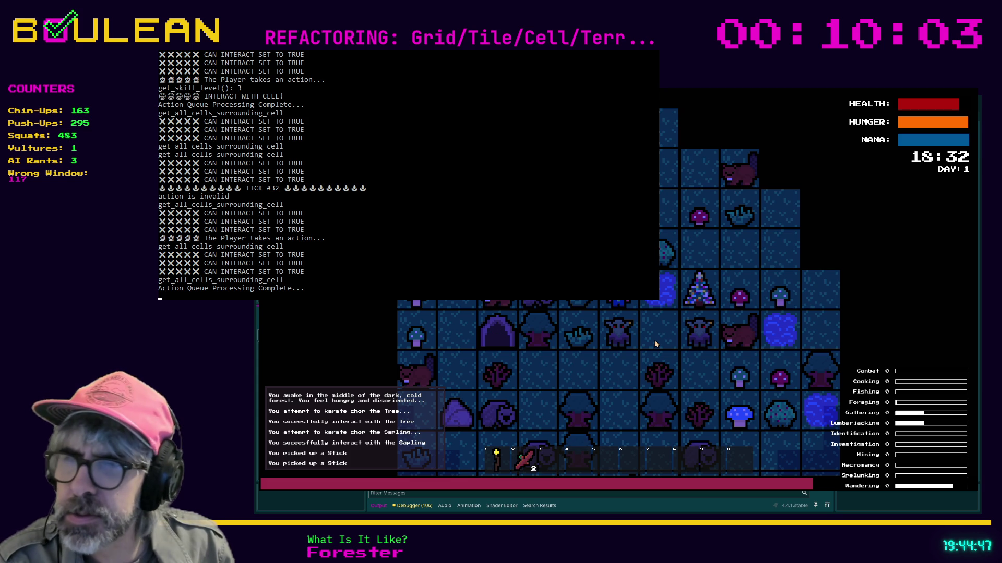
key(space)
key(space)
key(space)
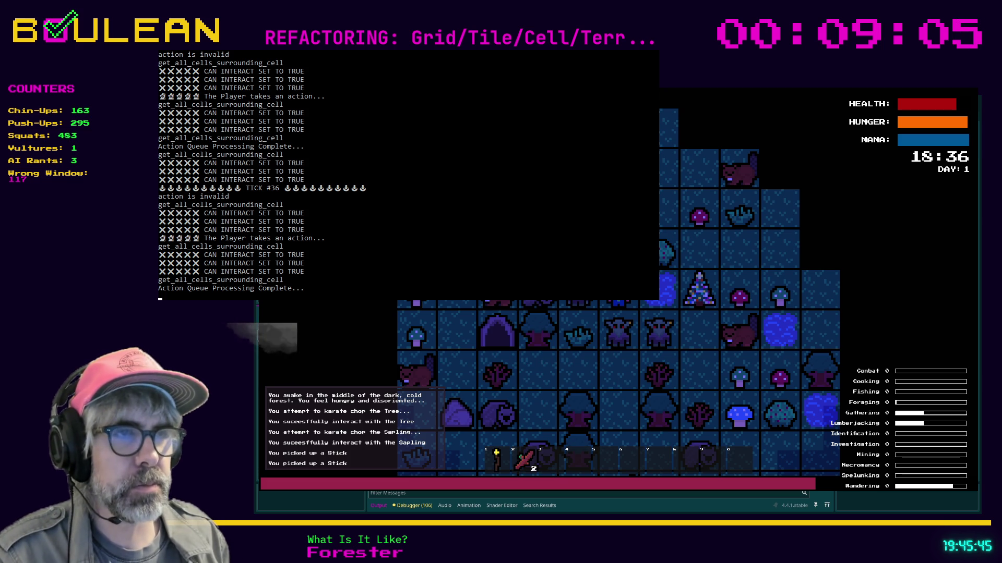
Step: Try attacking north, move south, open the crafting menu, then use hotbar slot 3
key(Up)
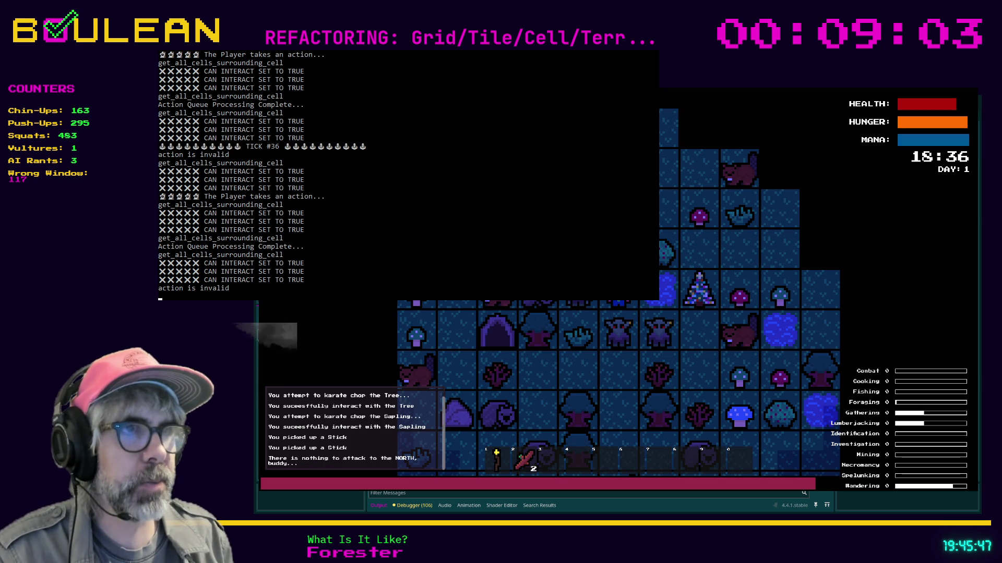
key(Down)
key(Down)
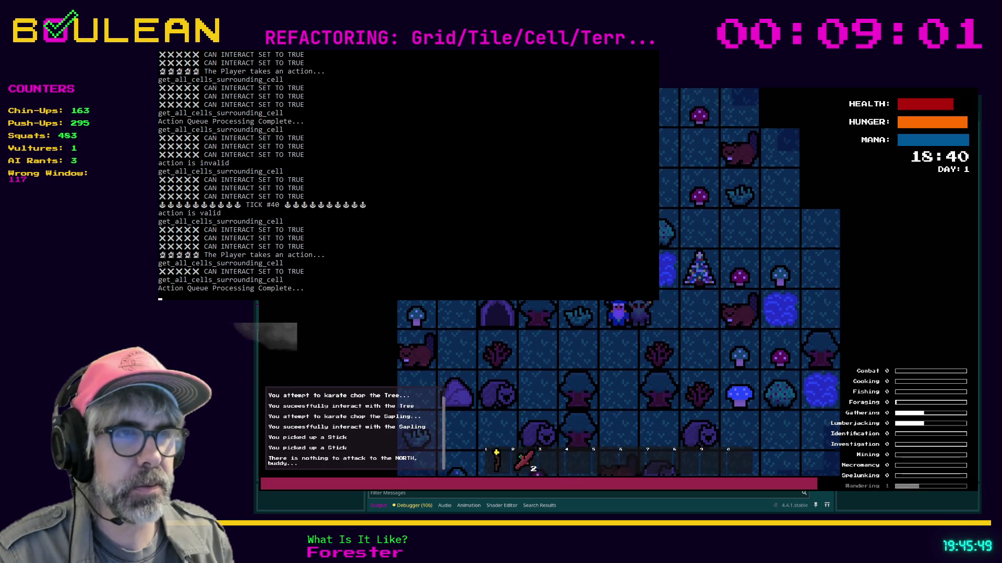
key(c)
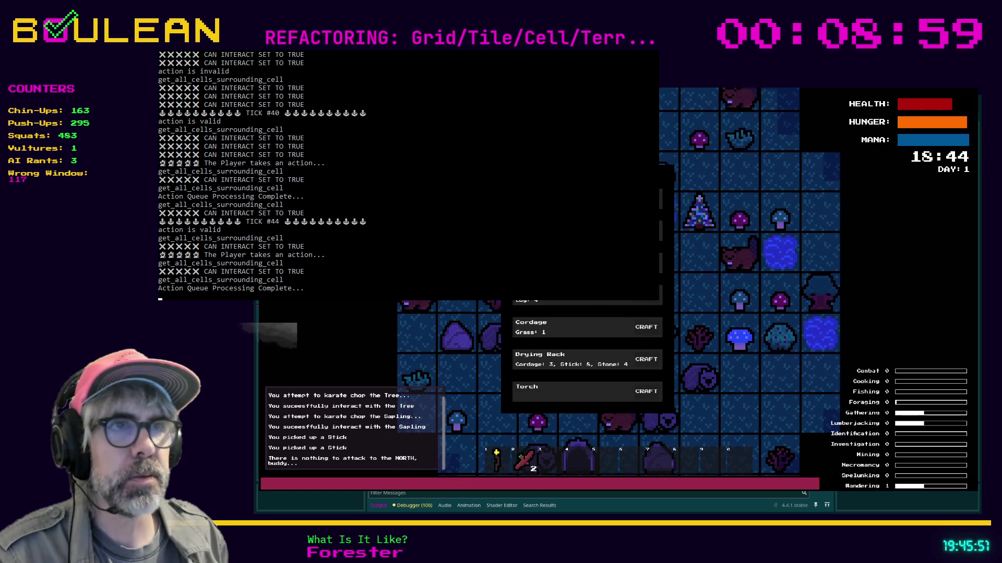
key(Return)
key(3)
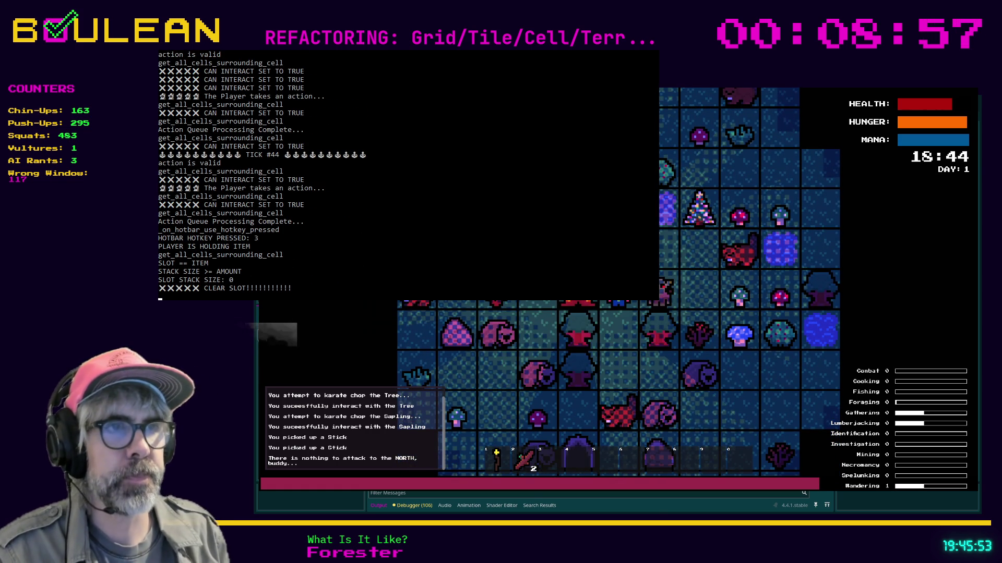
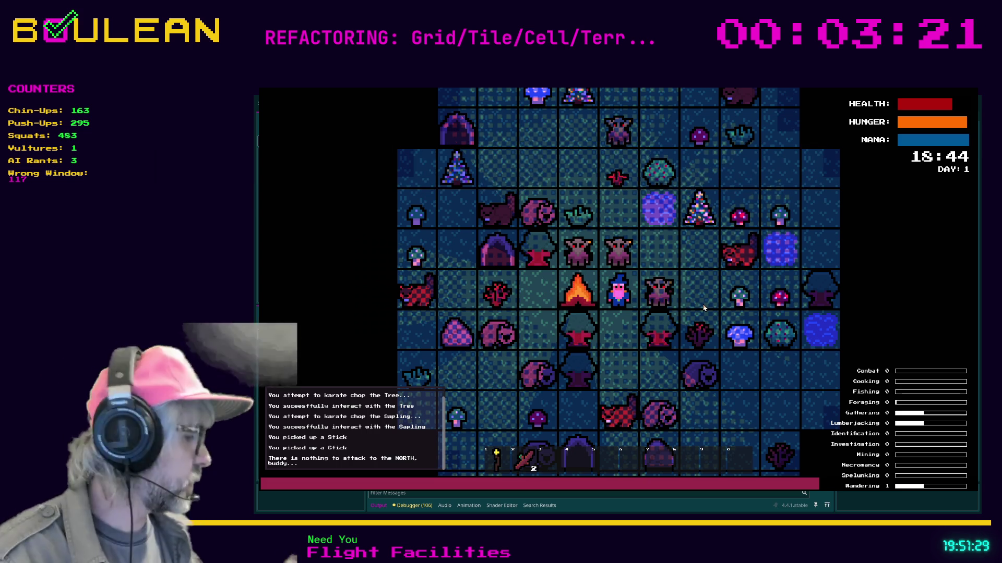
Step: Stop the game, add print("TERRAIN: " + str(terrain)) at the top of cell.gd's interact(), and save
key(F8)
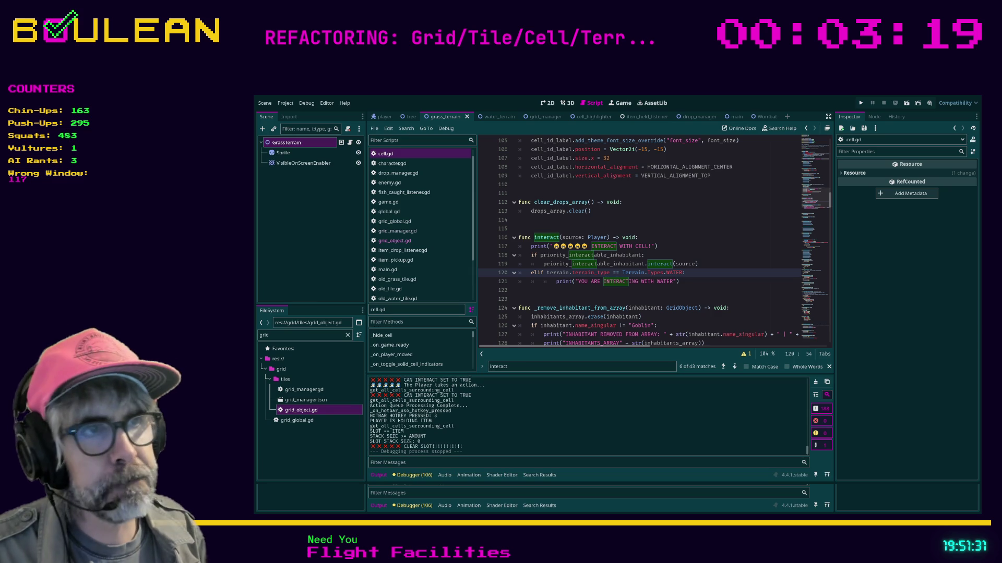
click(678, 299)
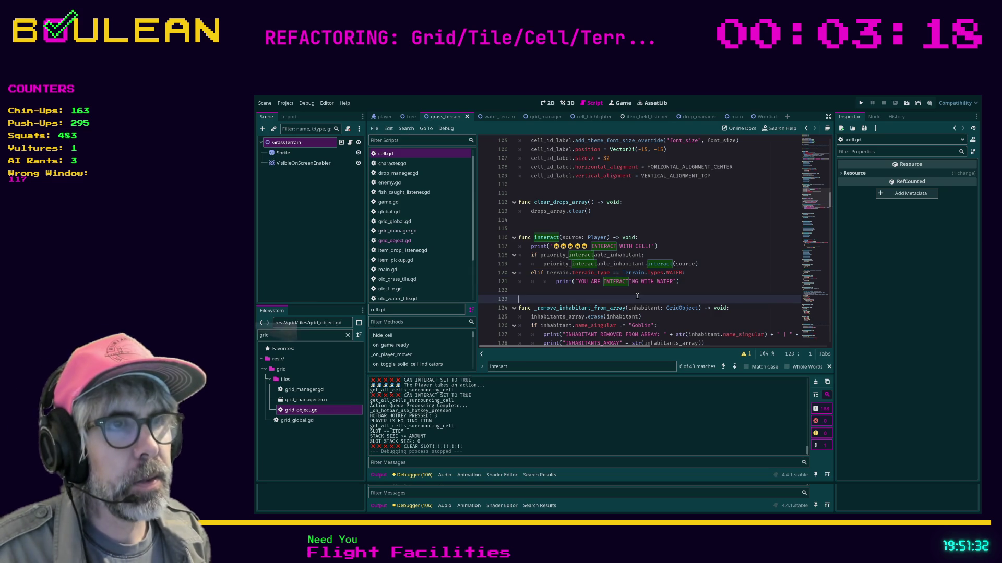
click(692, 238)
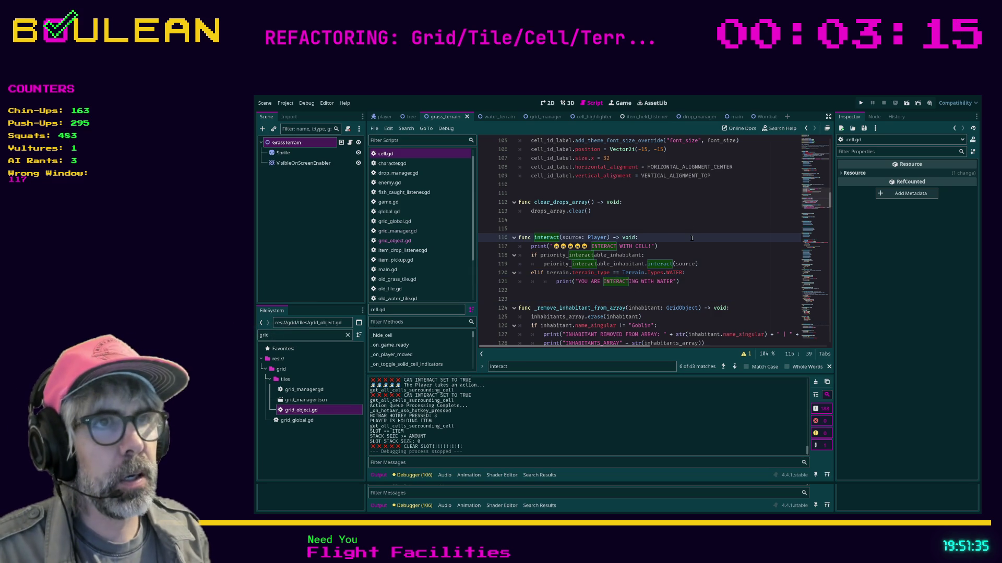
key(Down)
key(Down)
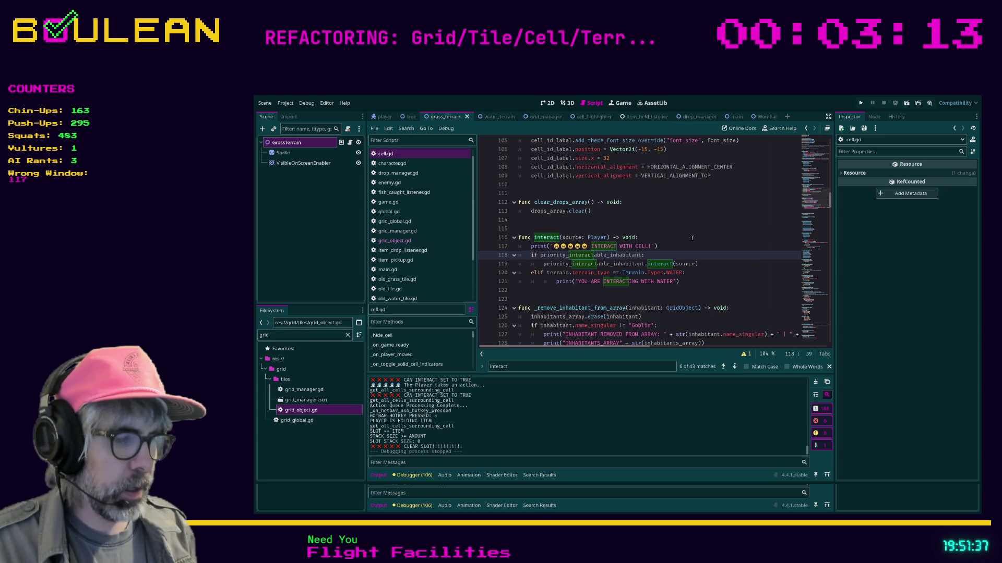
key(ctrl+shift+Return)
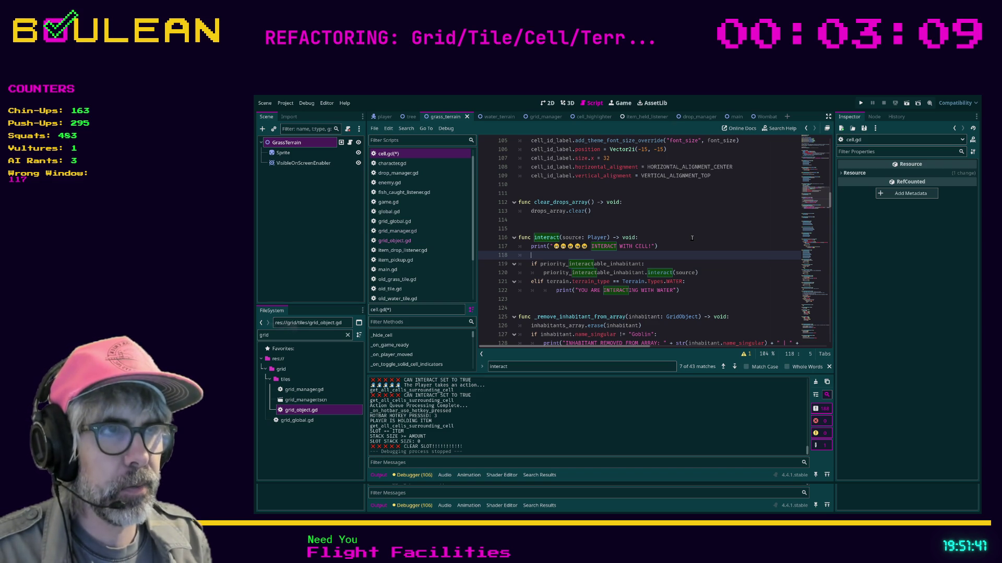
text(p)
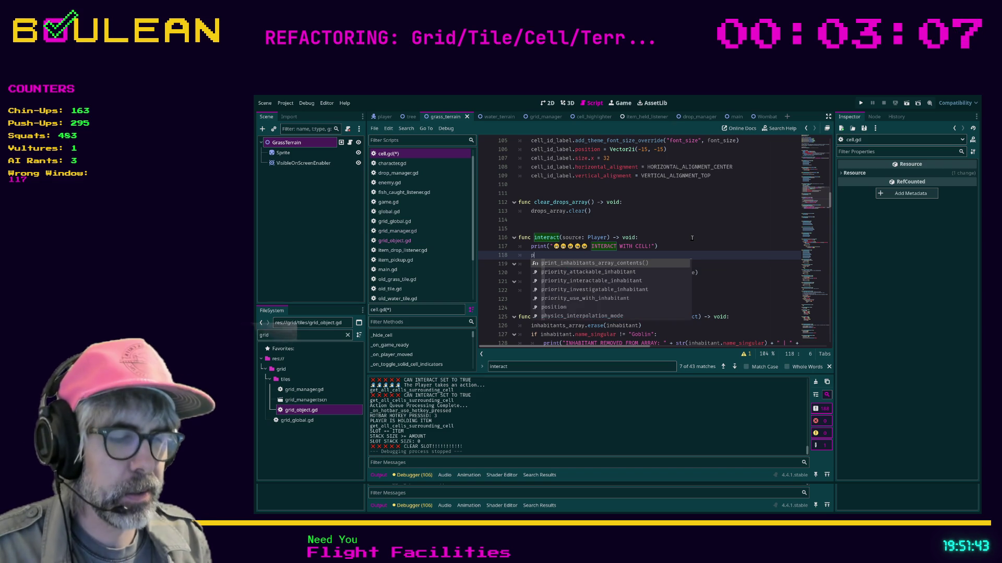
text(rint(")
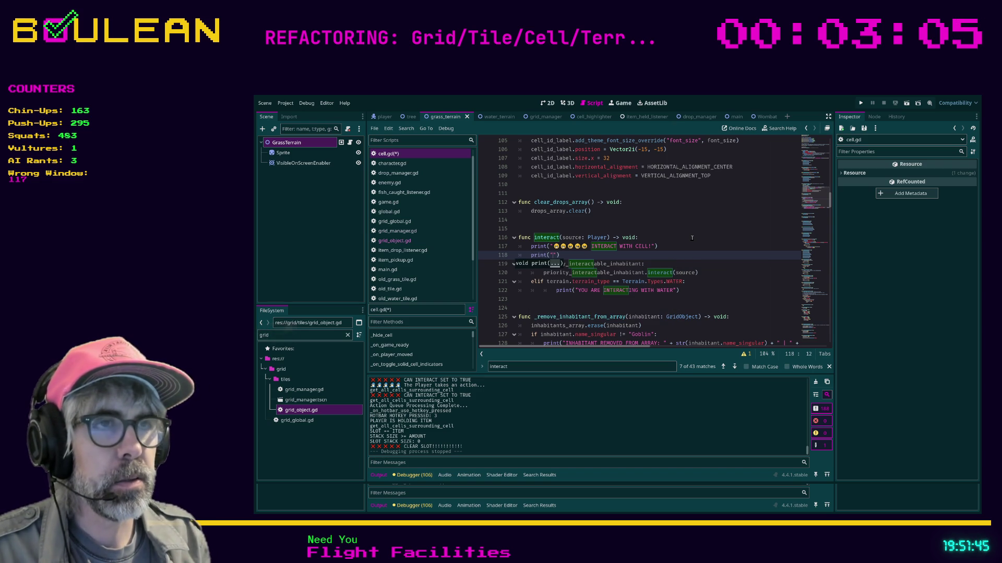
text(TERRAIN: )
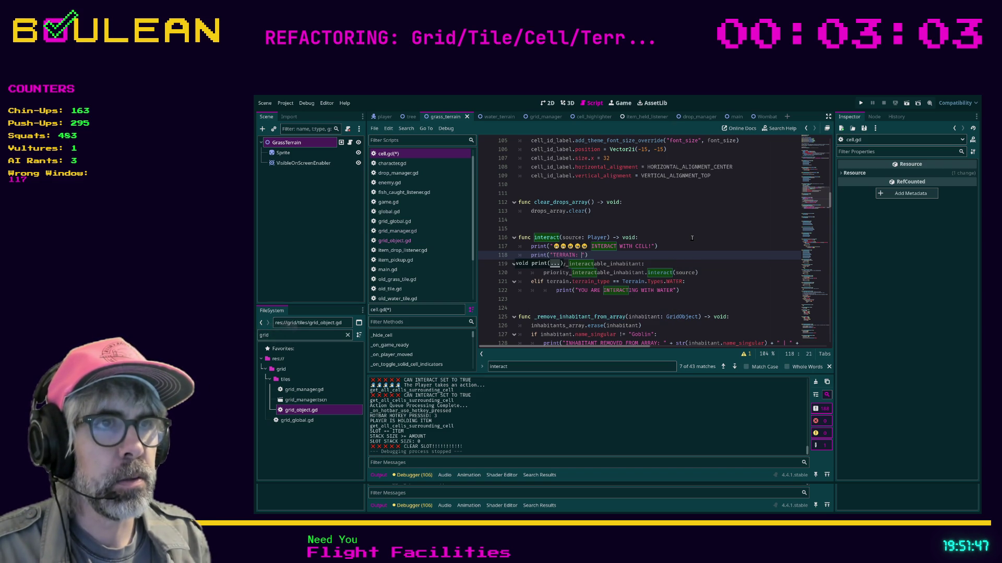
text(" + )
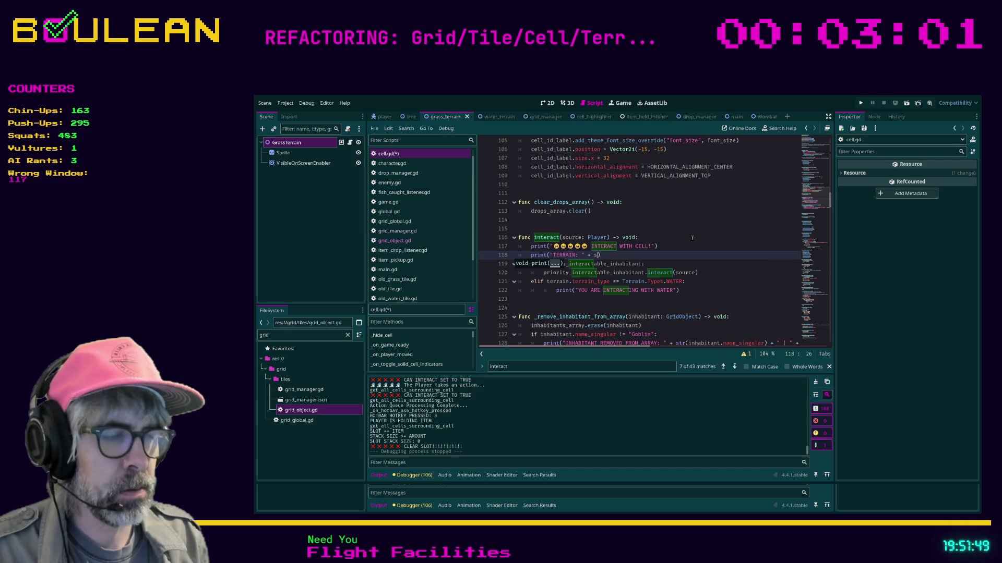
text(str(t)
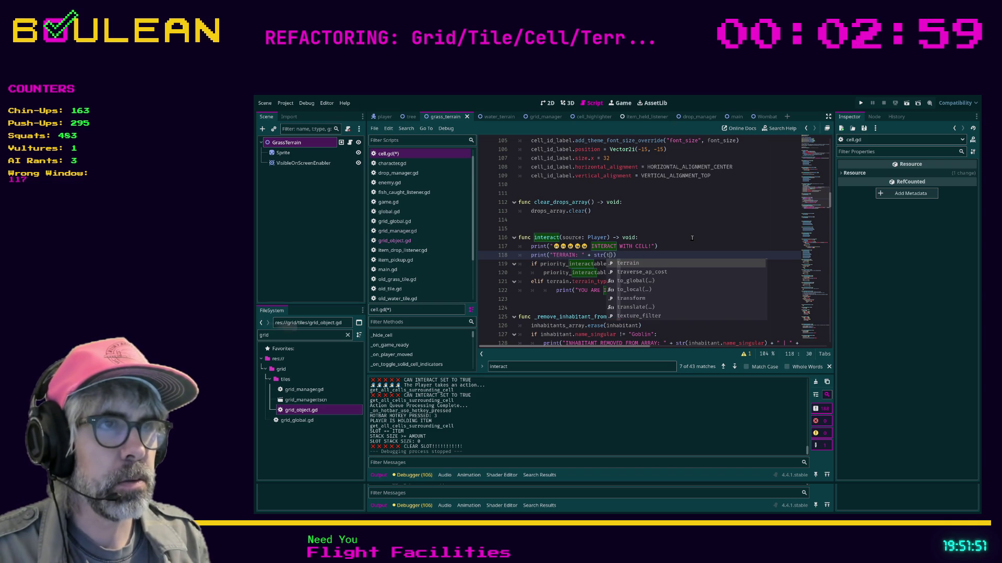
key(Return)
key(ctrl+s)
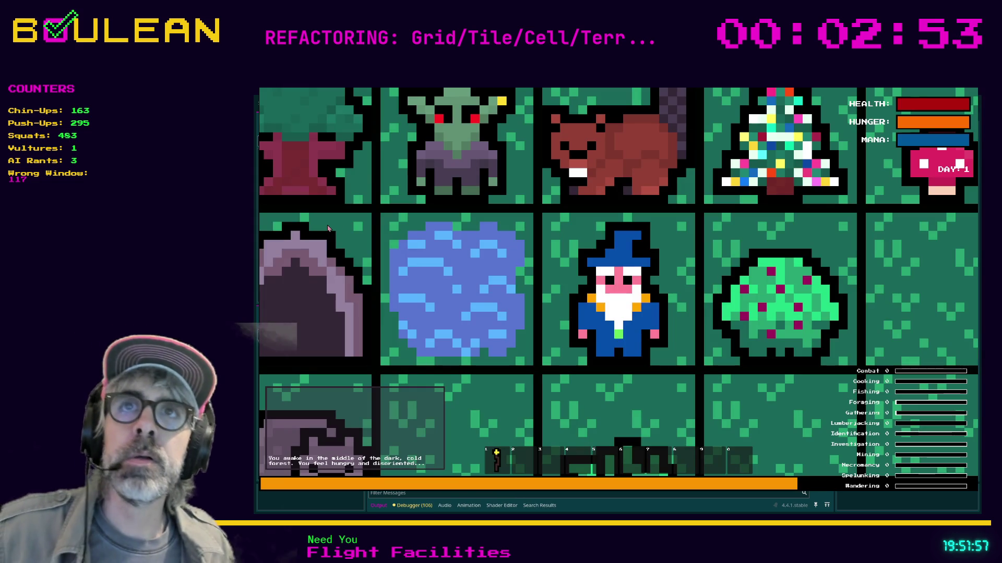
Step: Zoom out, bring up the debug console, chop the grass tuft for Grass, and advance a turn
scroll(674, 248, down, 3)
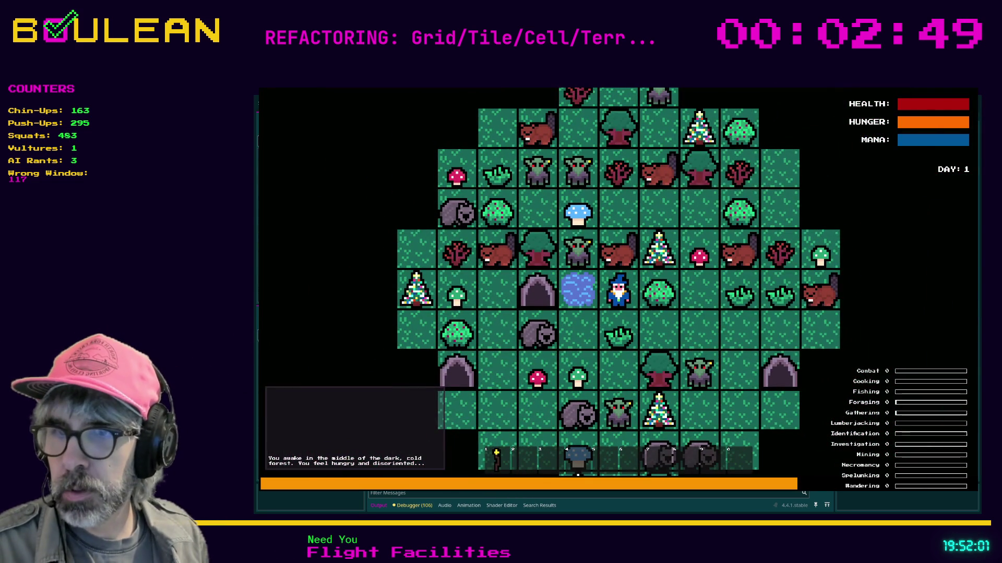
key(alt+Tab)
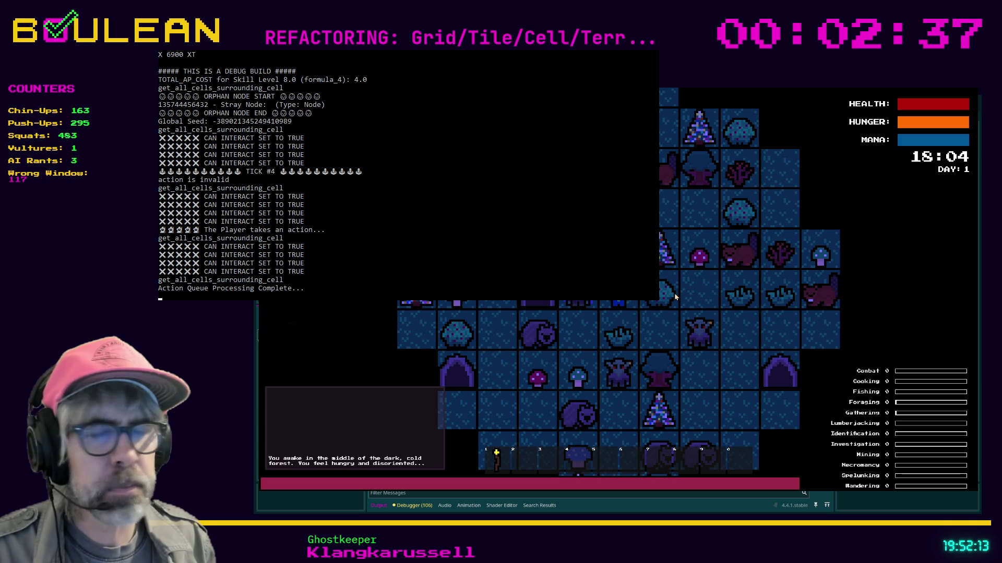
click(675, 297)
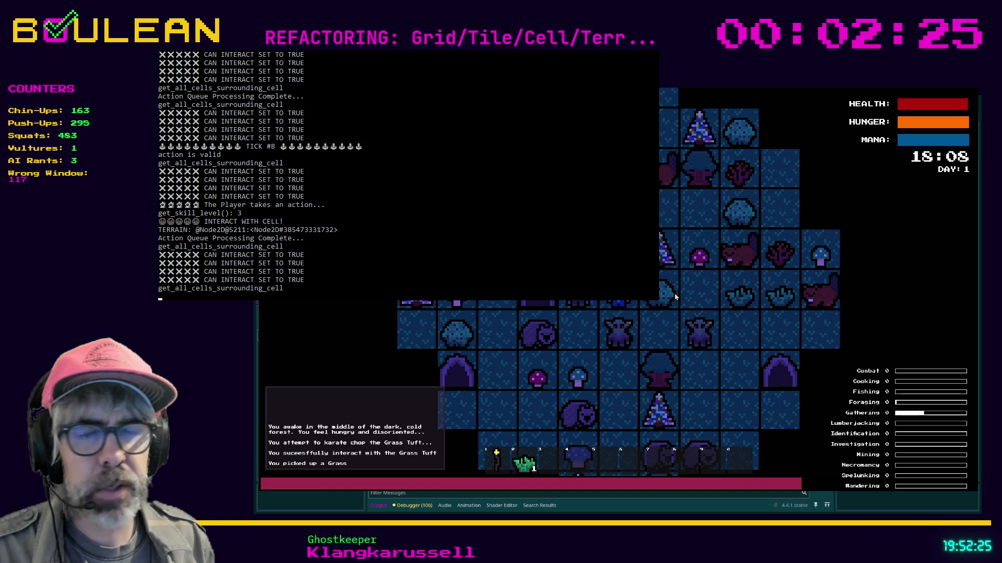
key(Up)
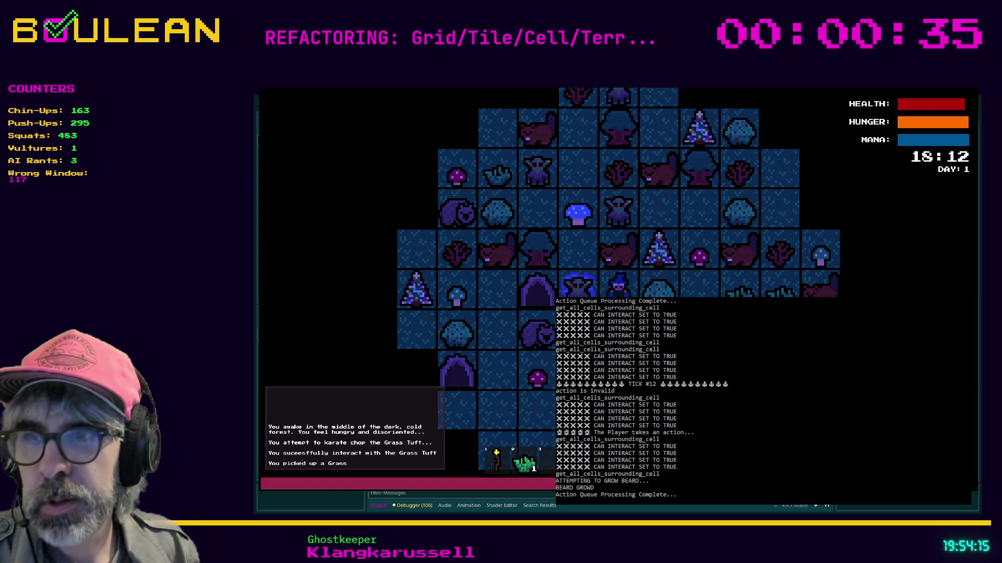
Step: Pass a turn, move two tiles south, chop the Tree, and try interacting southward three times
key(space)
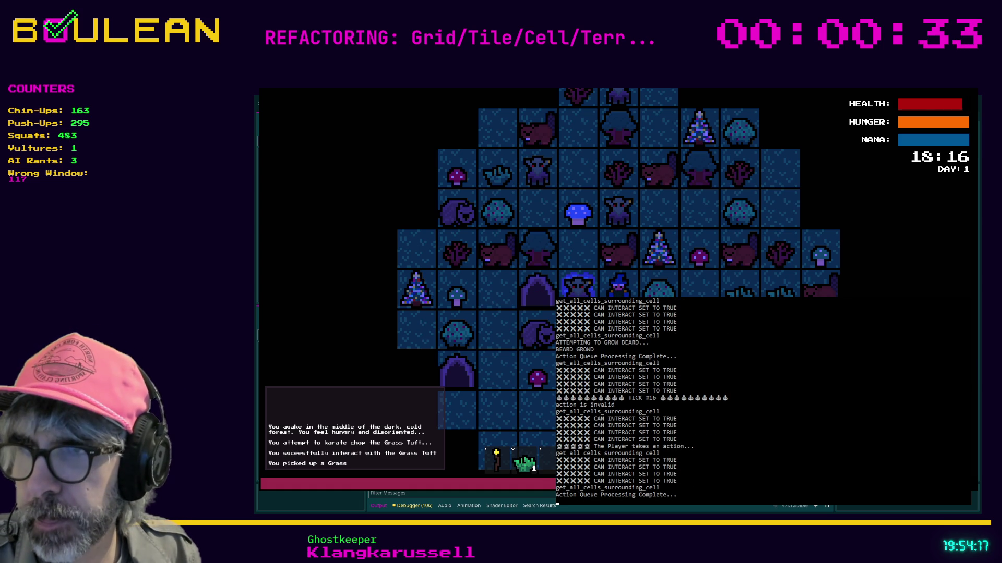
key(Down)
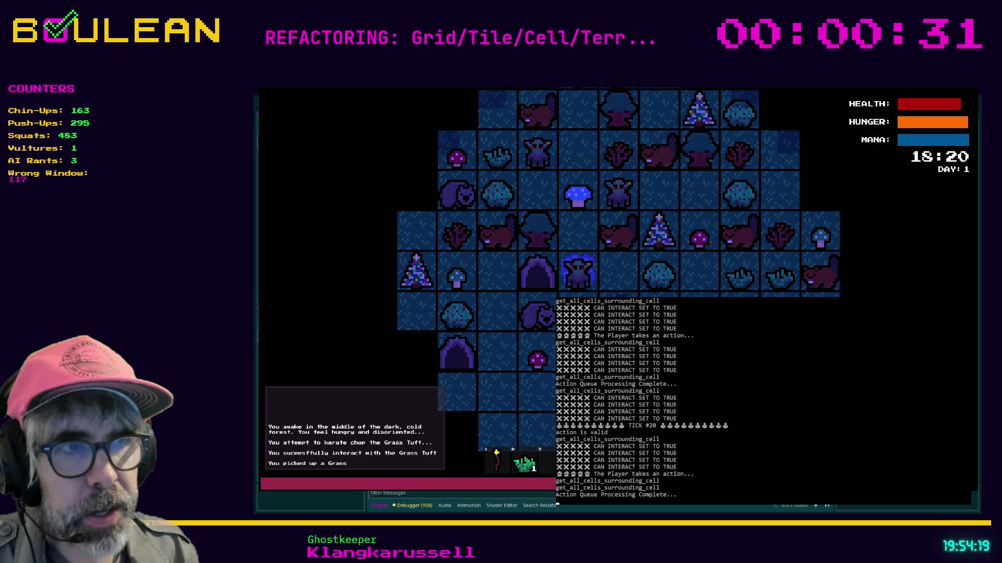
key(Down)
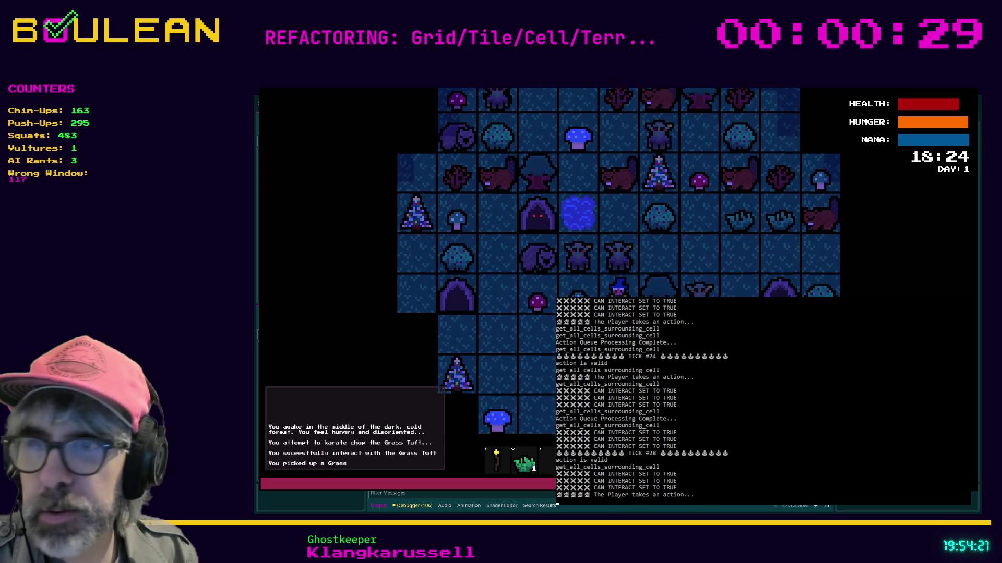
key(Right)
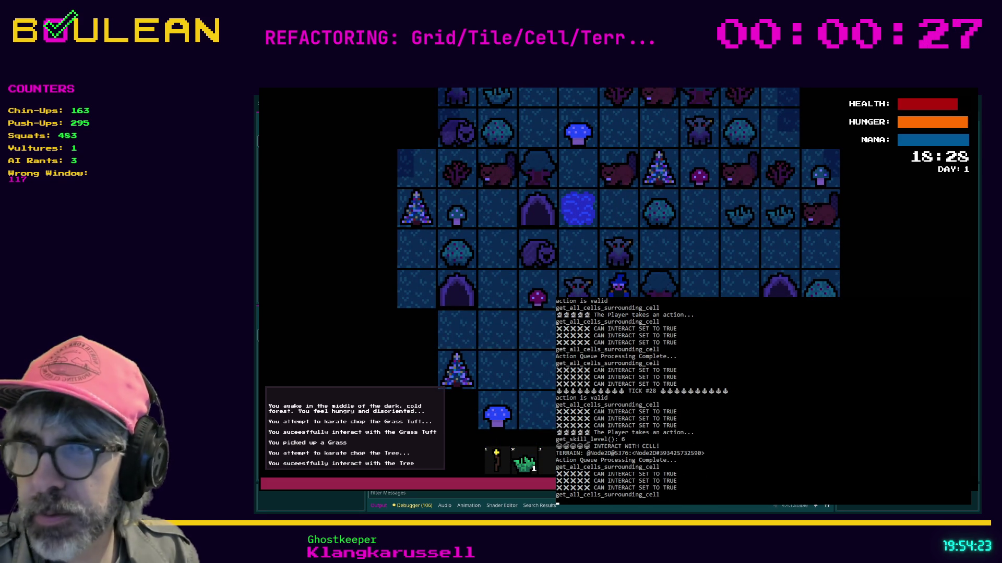
key(Down)
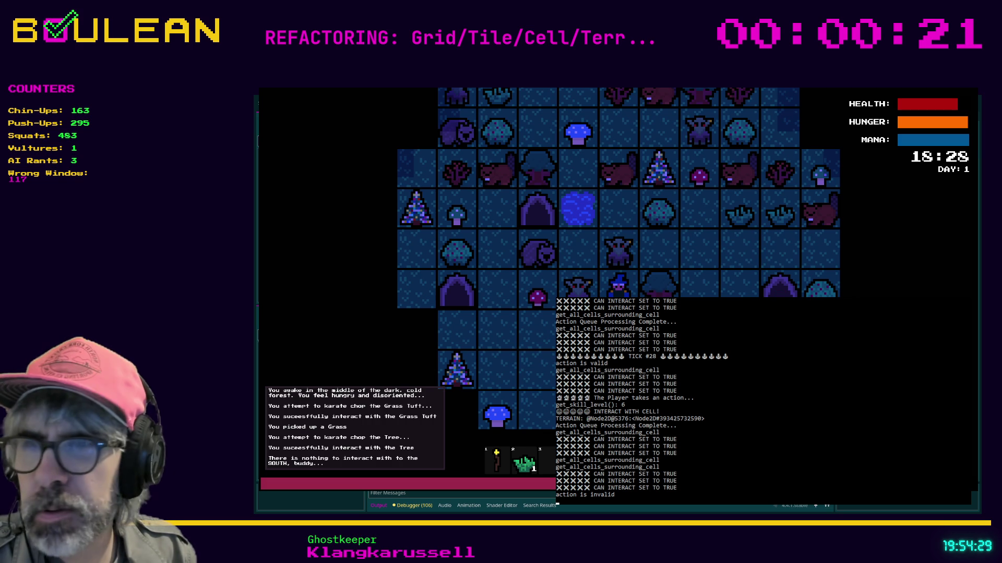
key(Down)
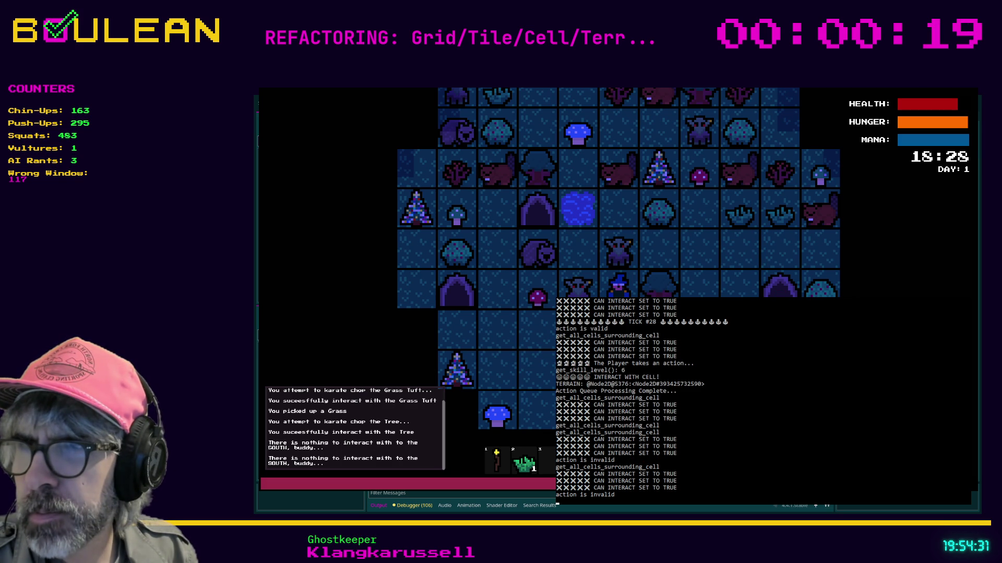
key(Down)
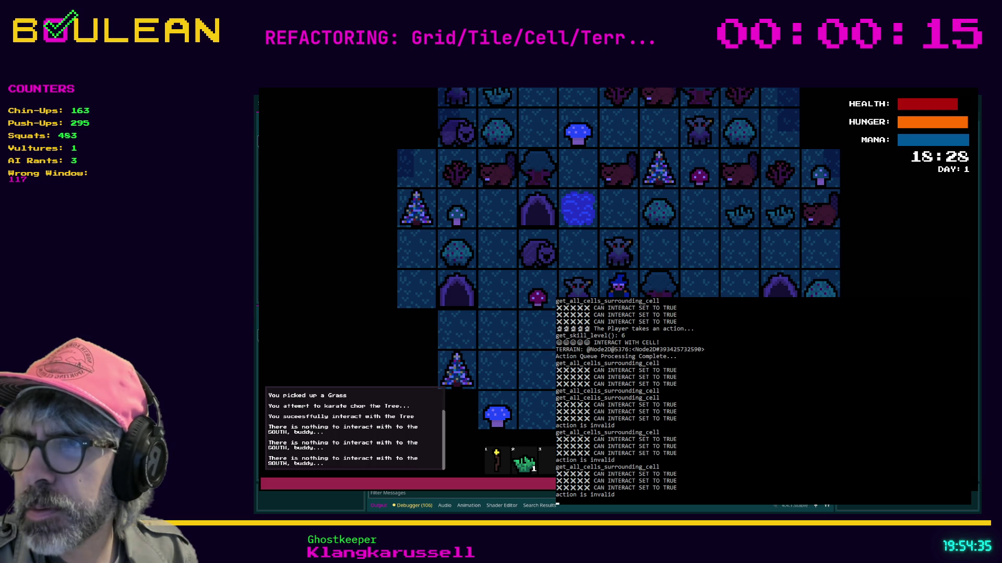
Step: Attempt a northward move, walk a few more tiles, and close the running game
key(Up)
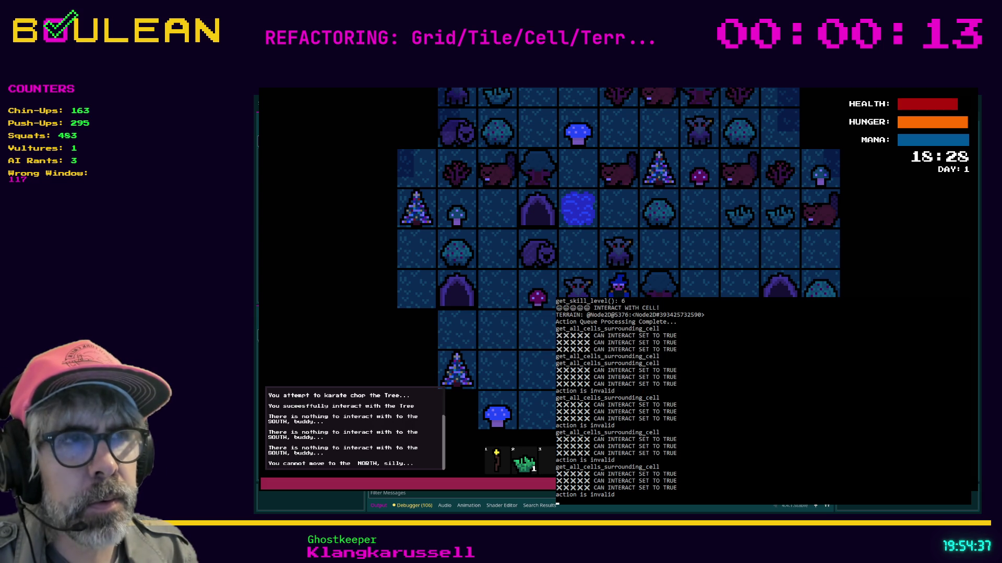
key(Left)
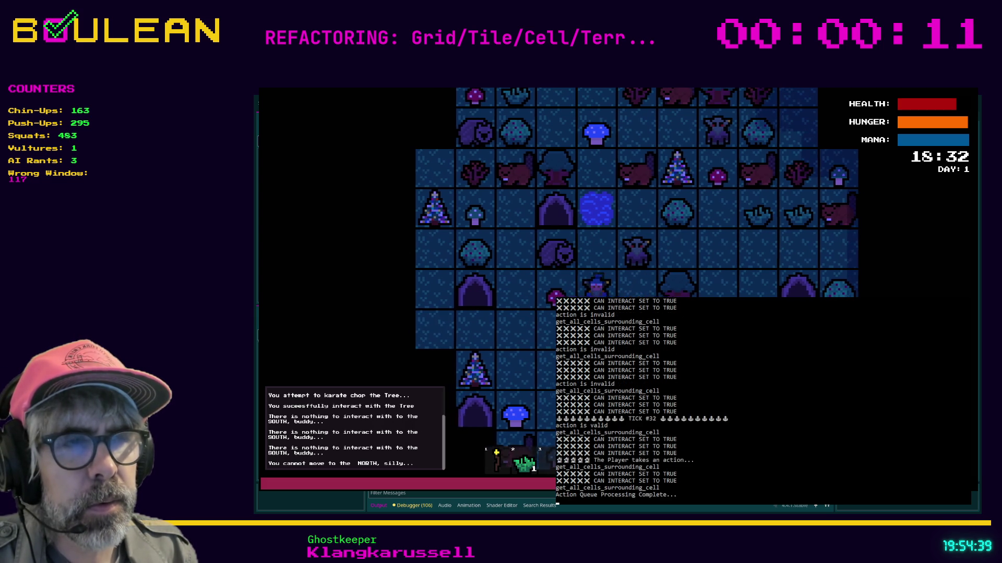
key(Up)
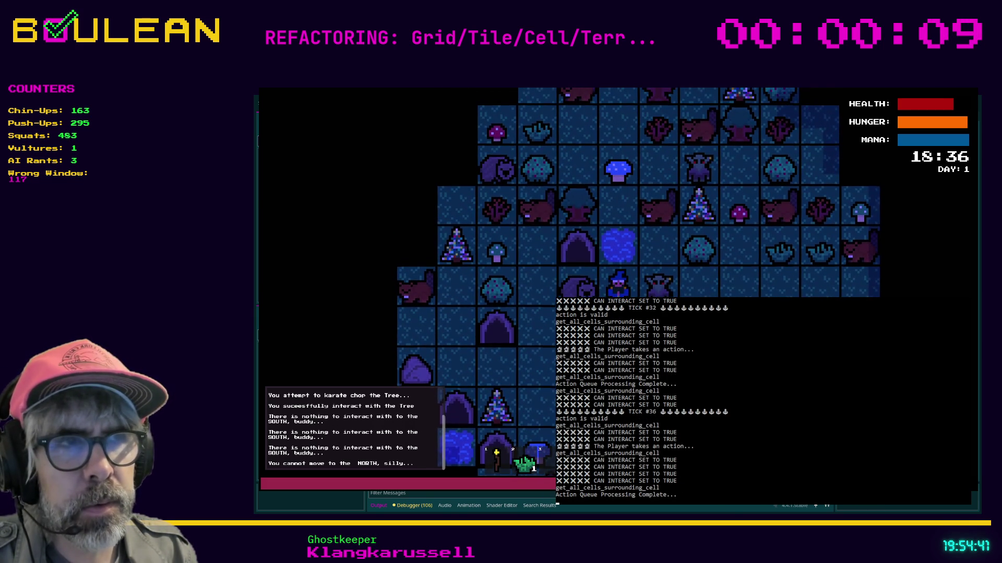
key(Up)
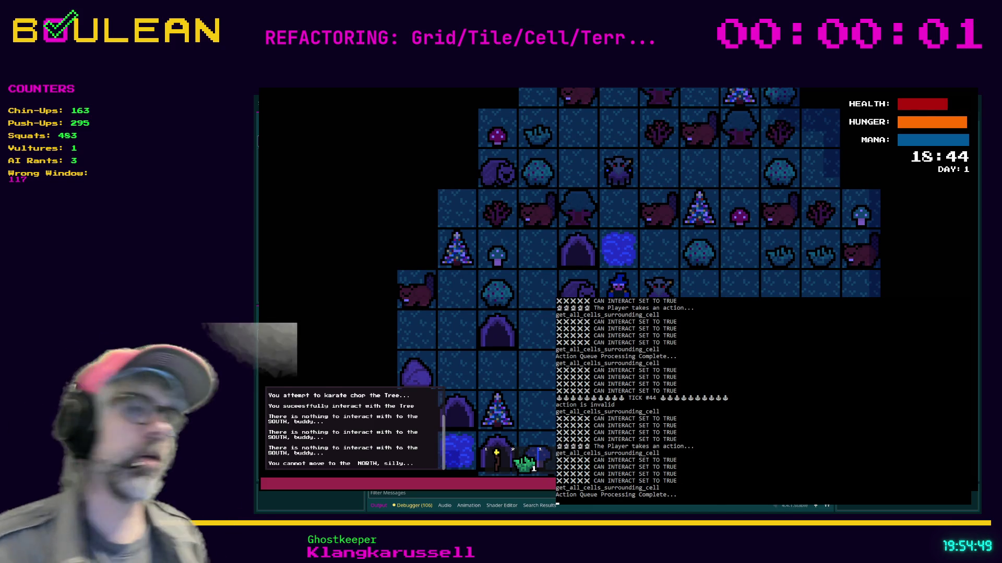
key(alt+F4)
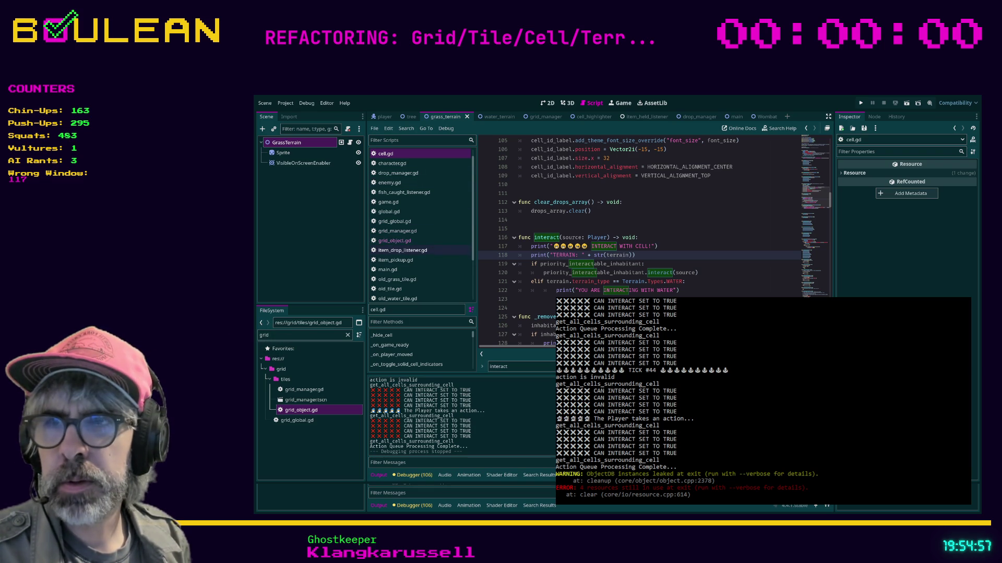
Step: Search the project for "can interact set to true" and open the match at player.gd line 676
click(549, 307)
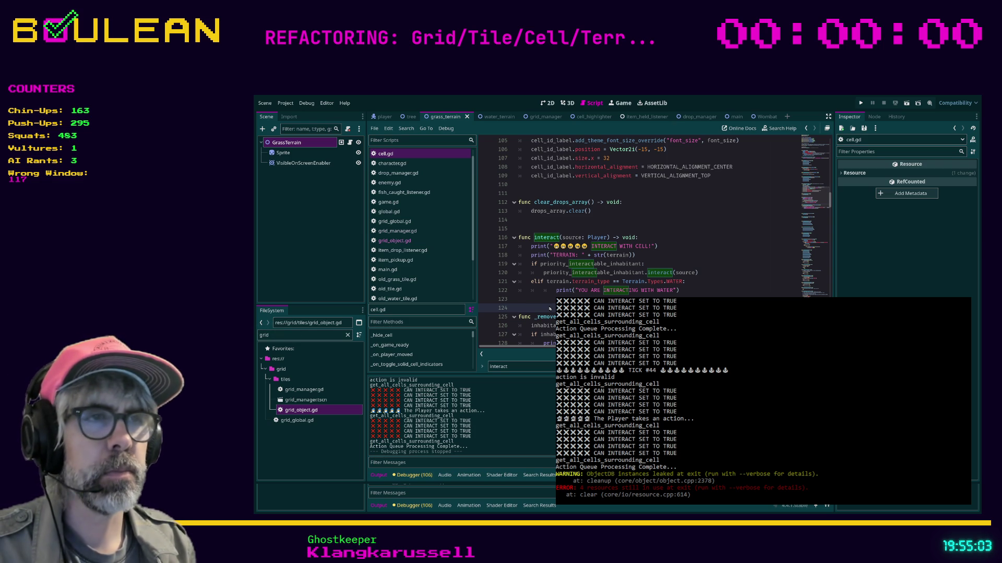
key(Return)
click(454, 405)
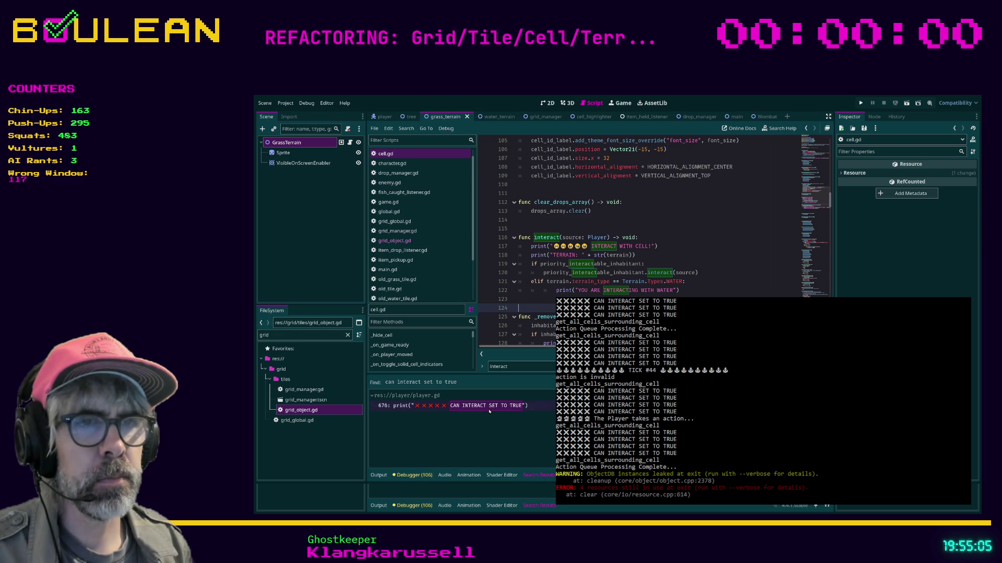
Step: Try deleting the line-676 debug print and pasting inhabitant code, then undo back to the original print
scroll(715, 293, up, 2)
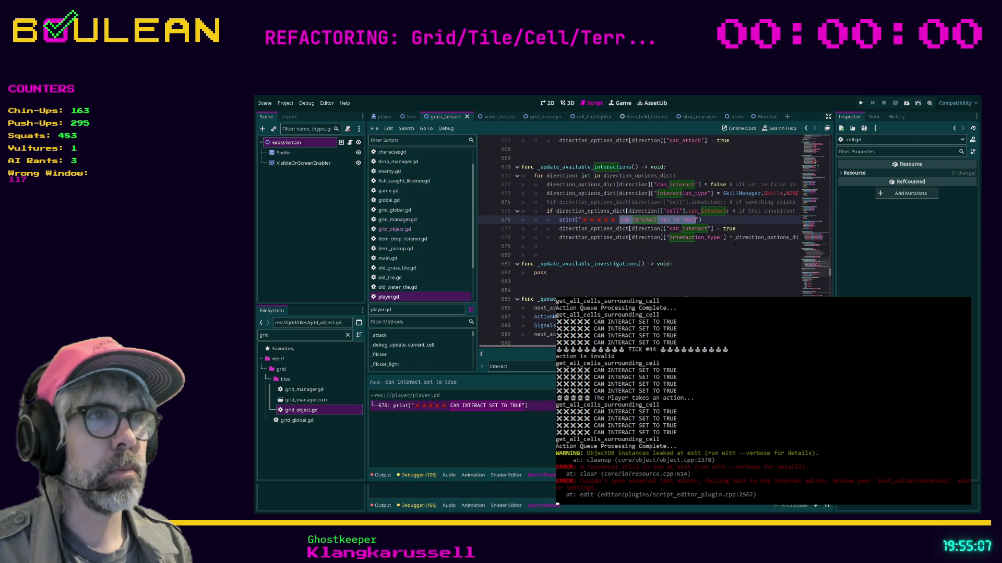
key(End)
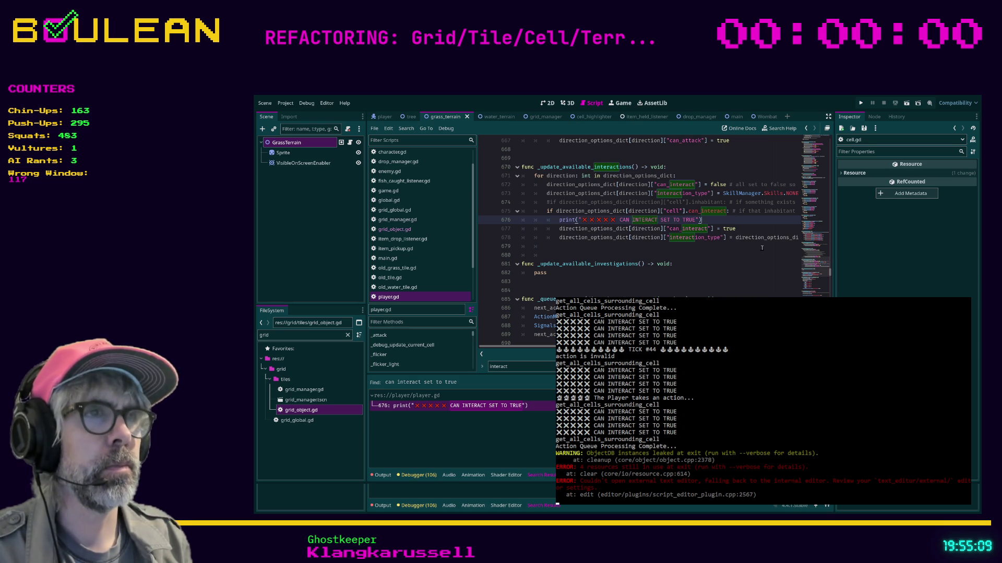
key(shift+Home)
key(BackSpace)
key(BackSpace)
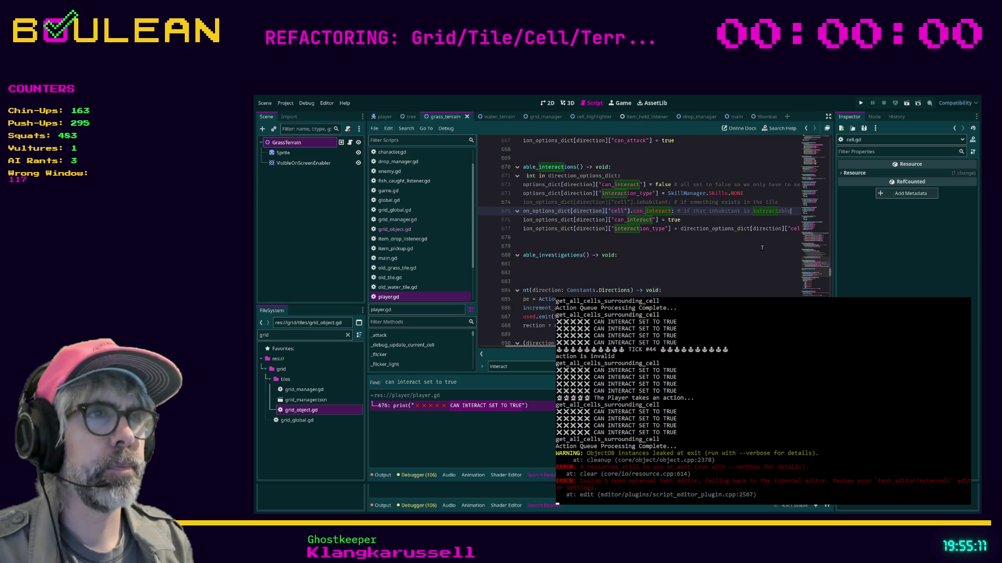
key(Home)
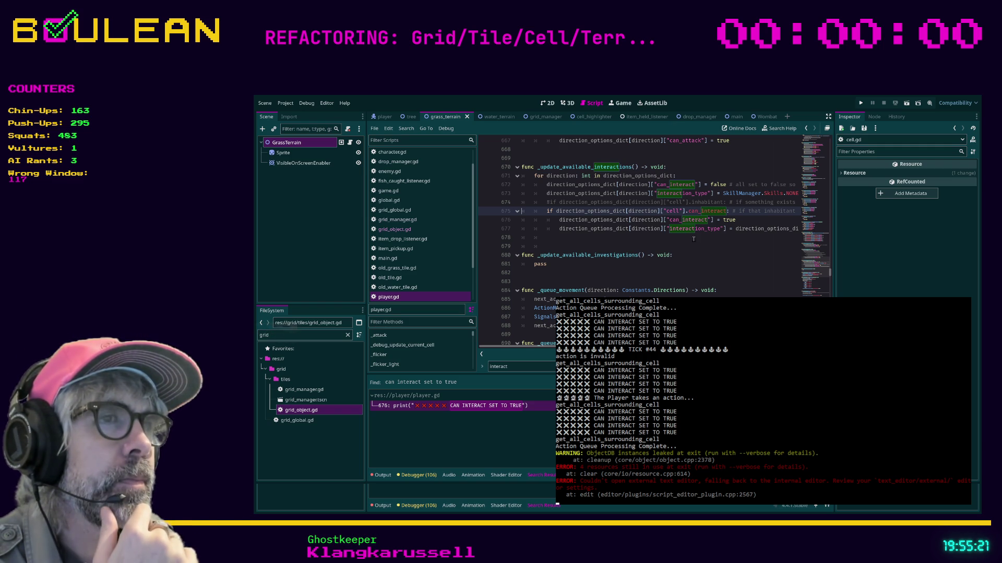
click(560, 220)
key(ctrl+v)
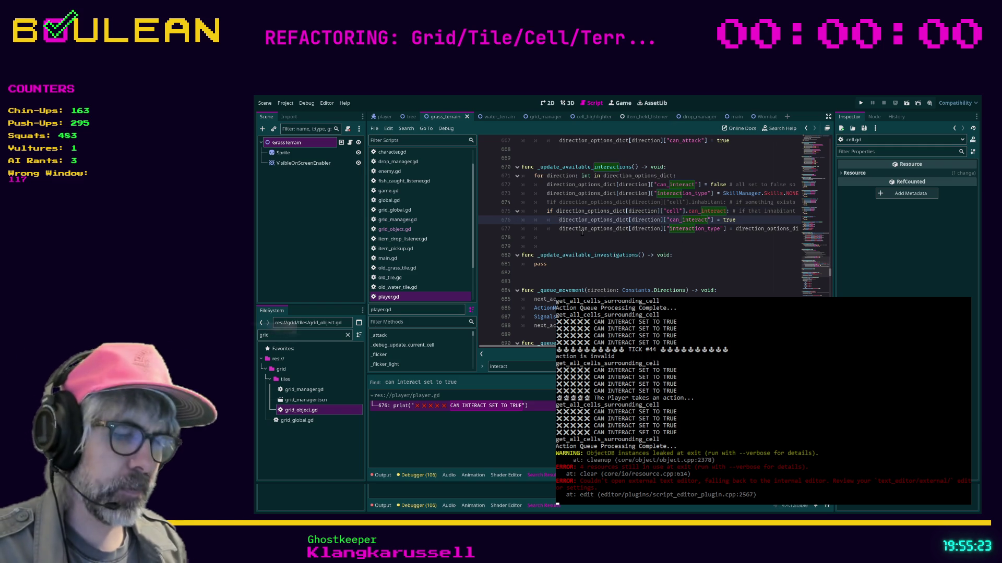
key(ctrl+z)
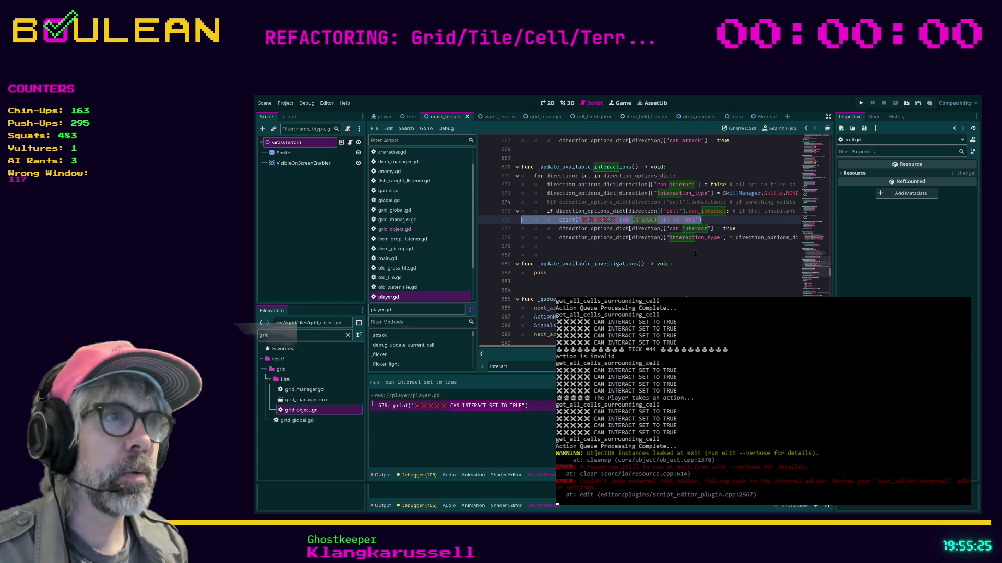
Step: Append " | Terrain: " + str(direction_options_dict[direction]["cell"].terrain) to the print on line 676
click(714, 222)
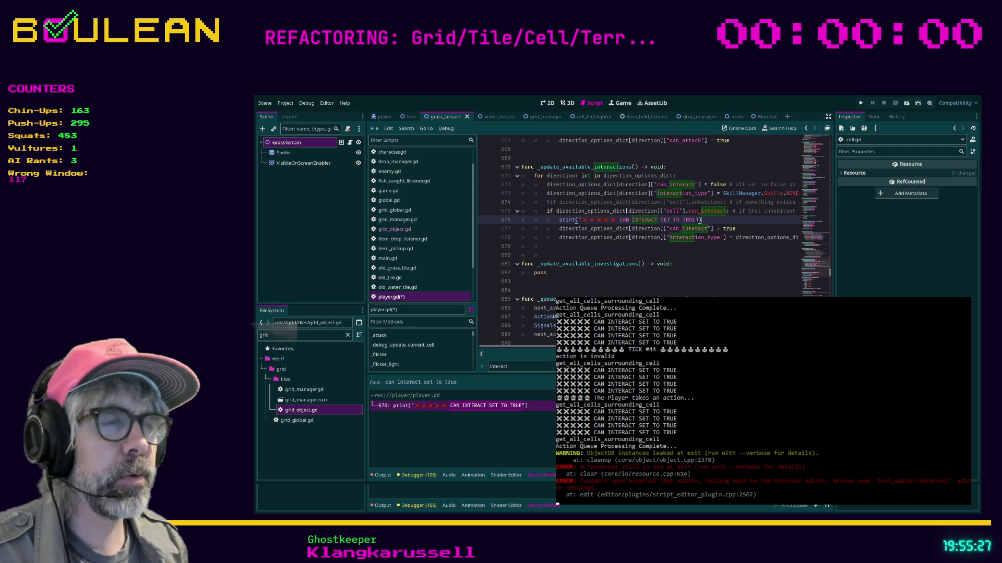
text(| )
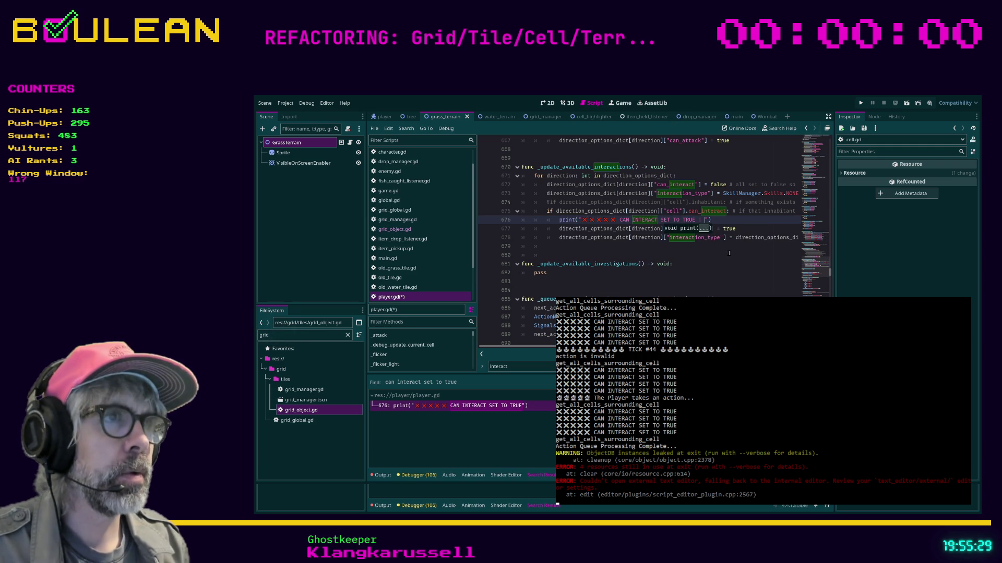
text(Terr)
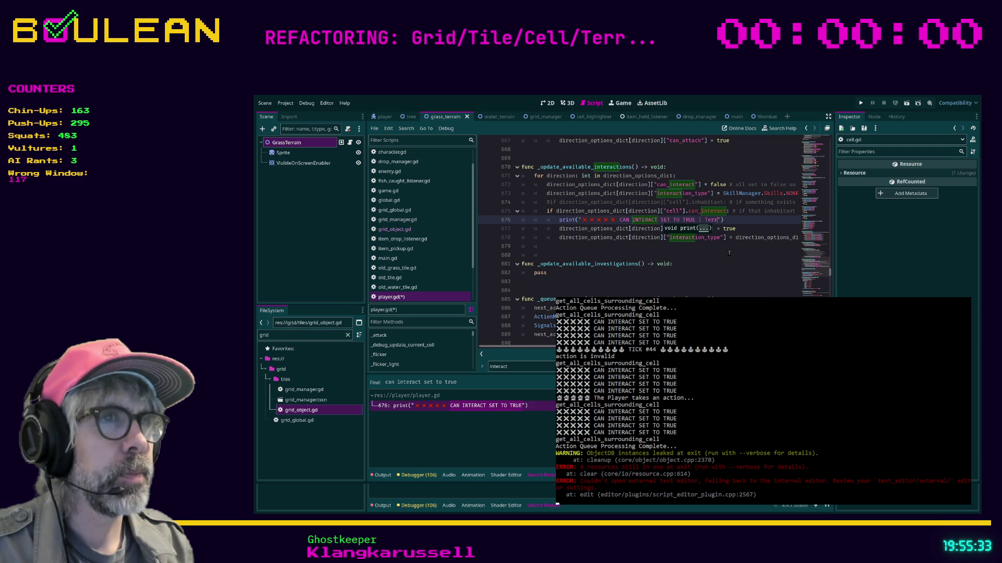
text(ain)
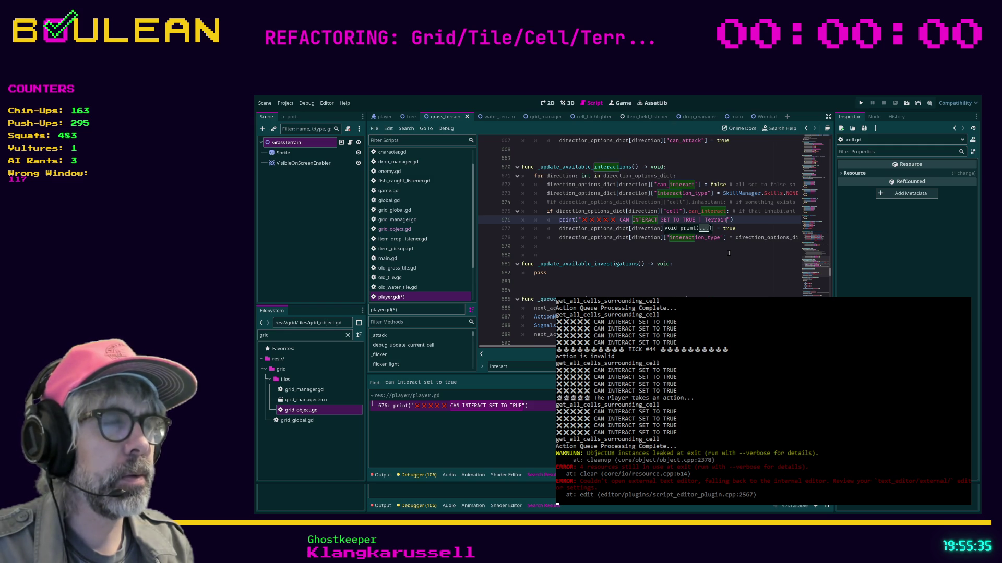
text(:)
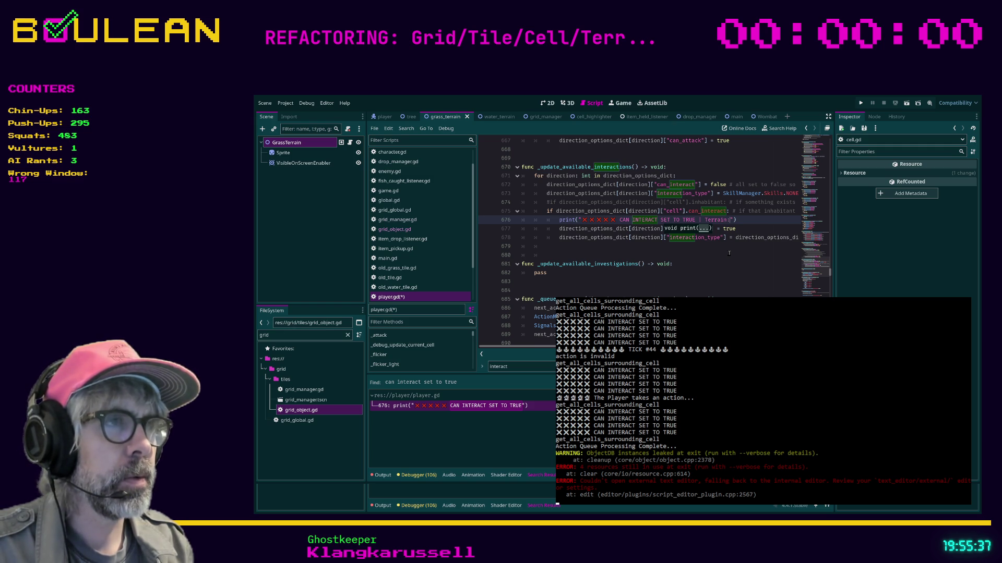
text( " +)
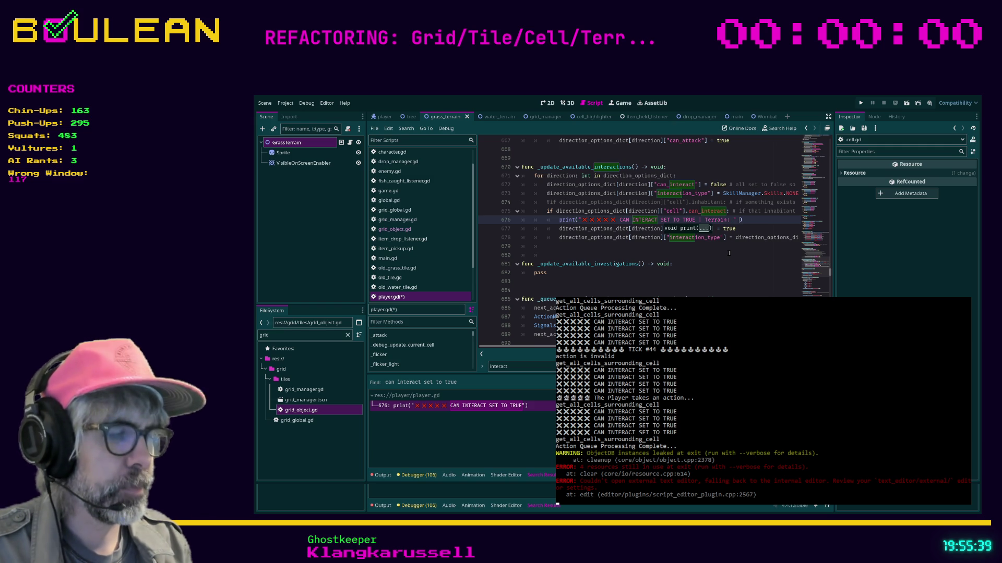
text( str(ce)
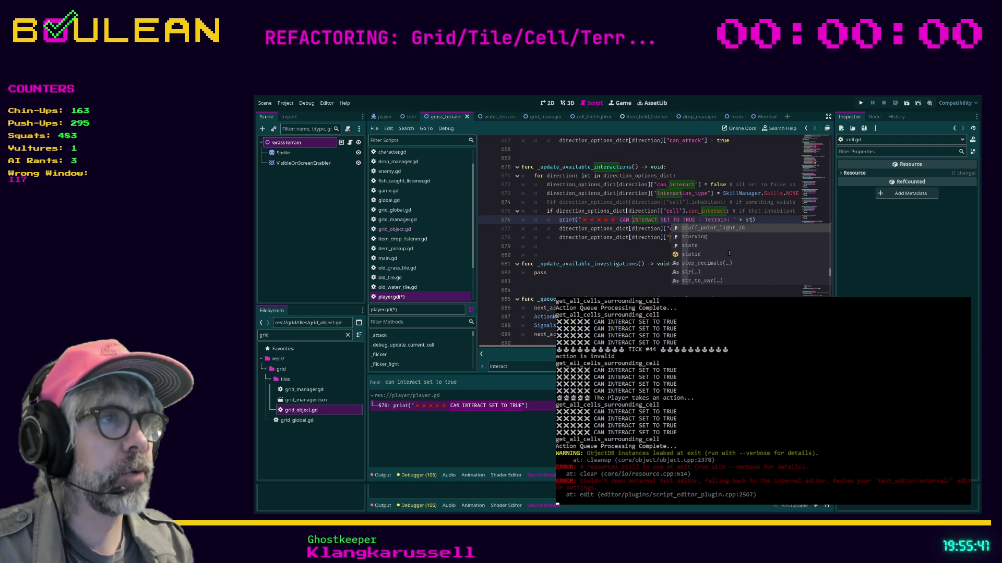
text(ll.t)
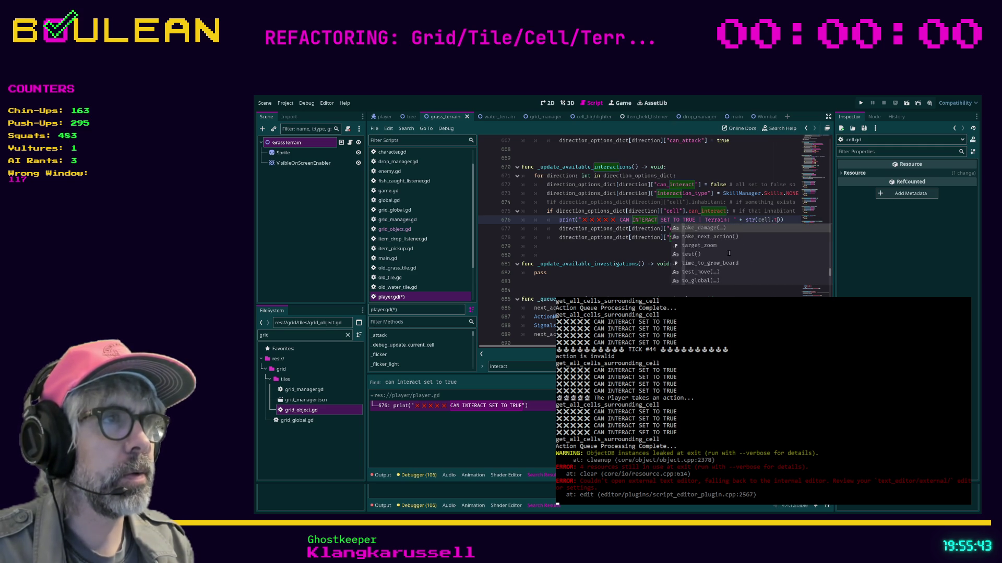
text(e)
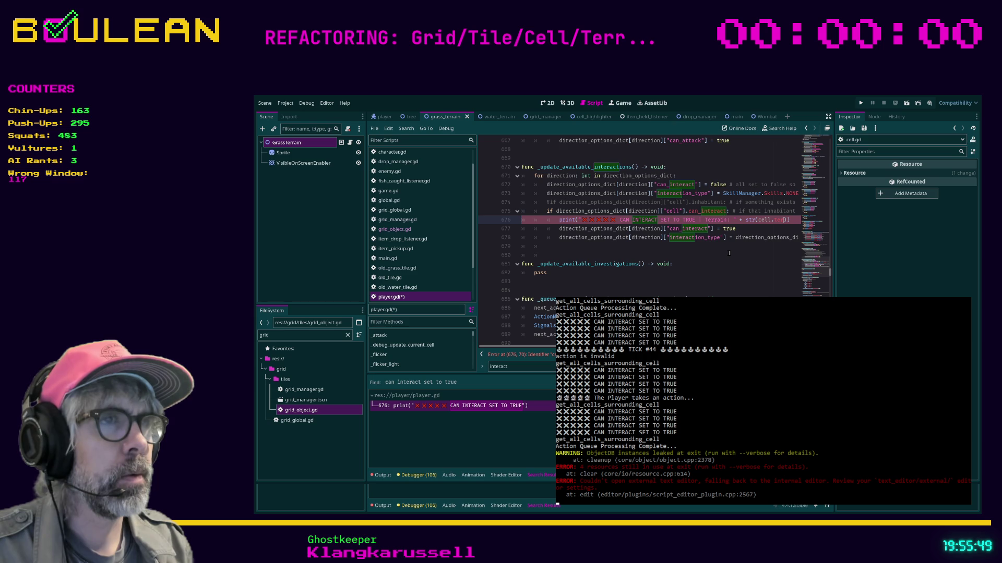
key(BackSpace)
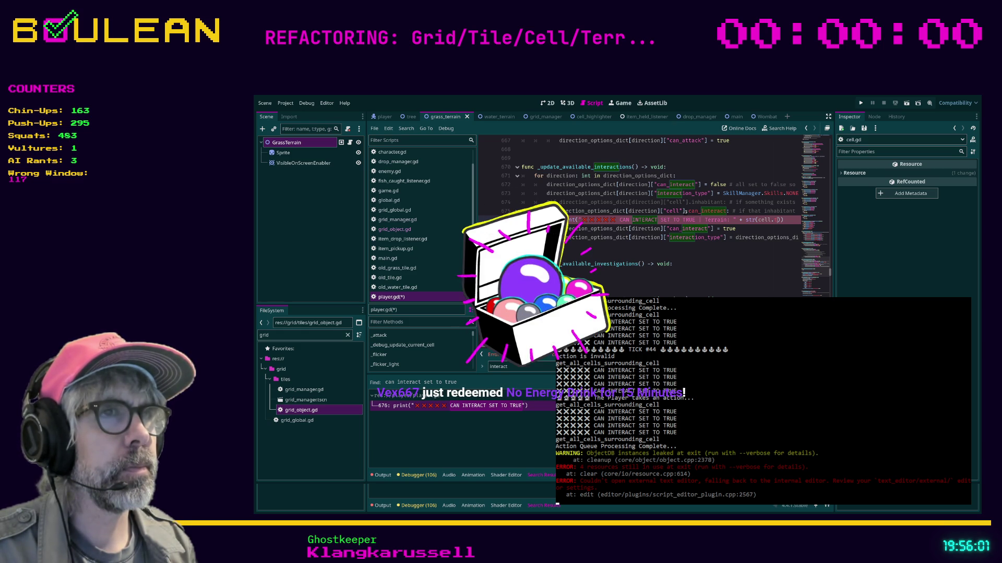
click(562, 211)
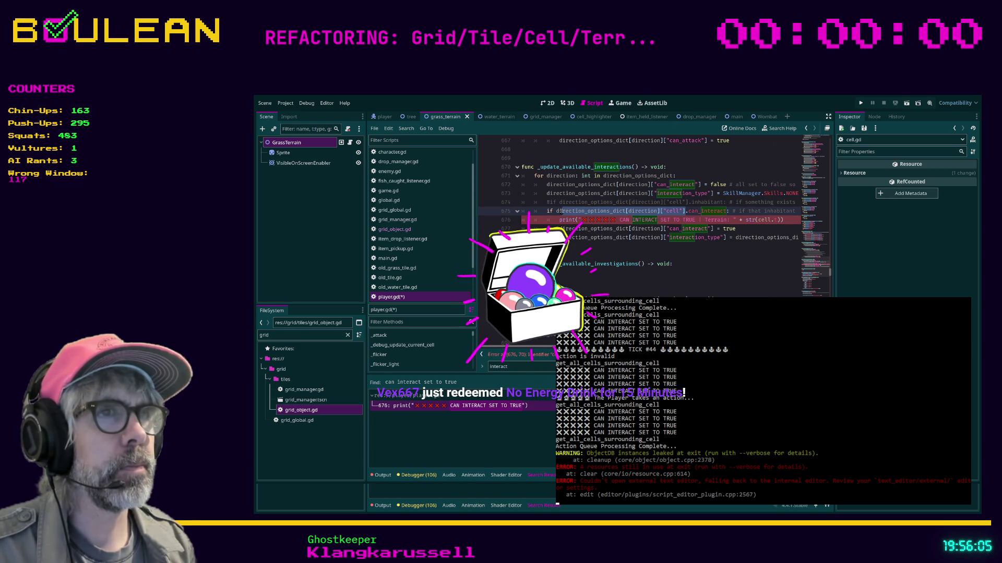
drag(556, 211, 684, 210)
key(ctrl+c)
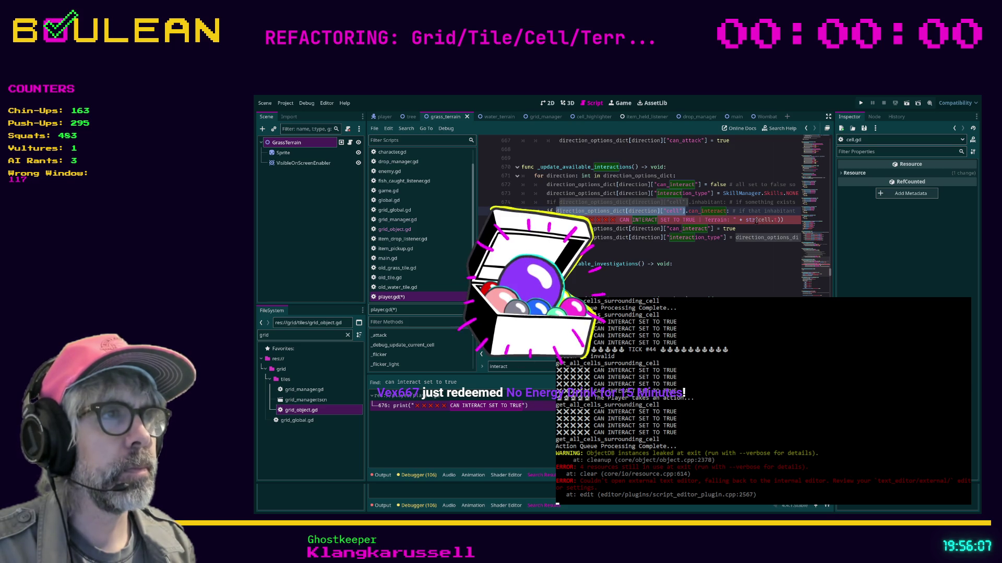
double_click(759, 220)
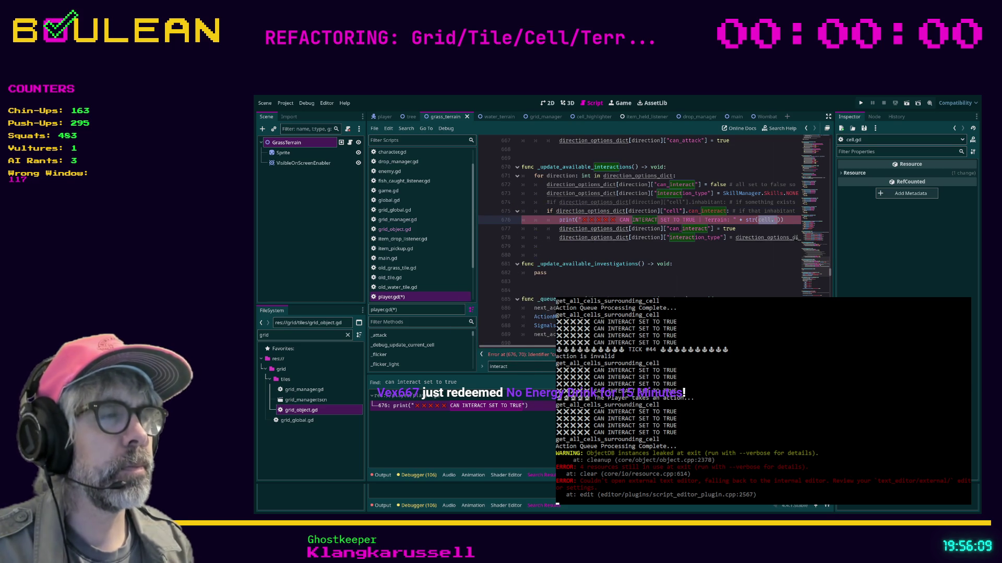
key(ctrl+v)
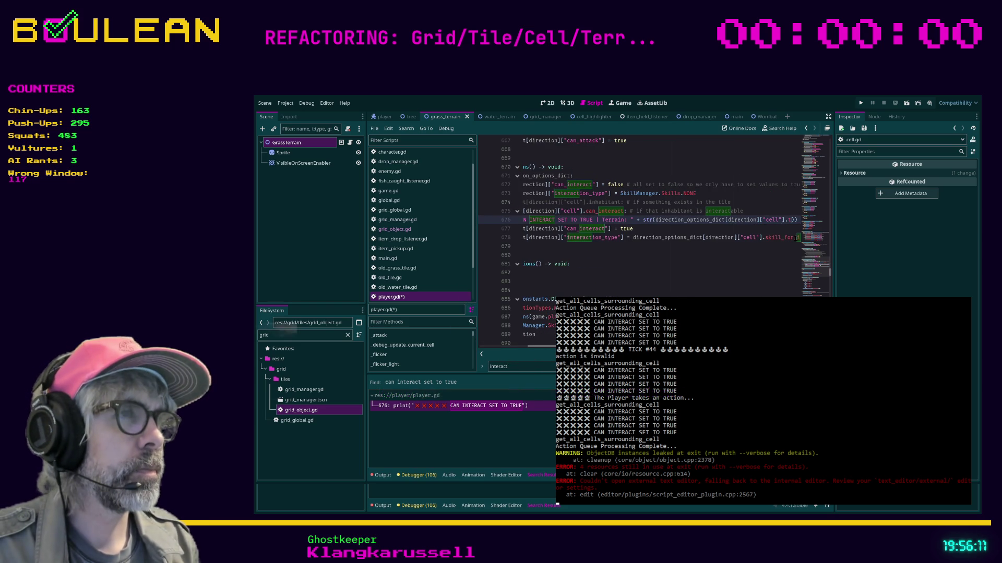
text(errain)
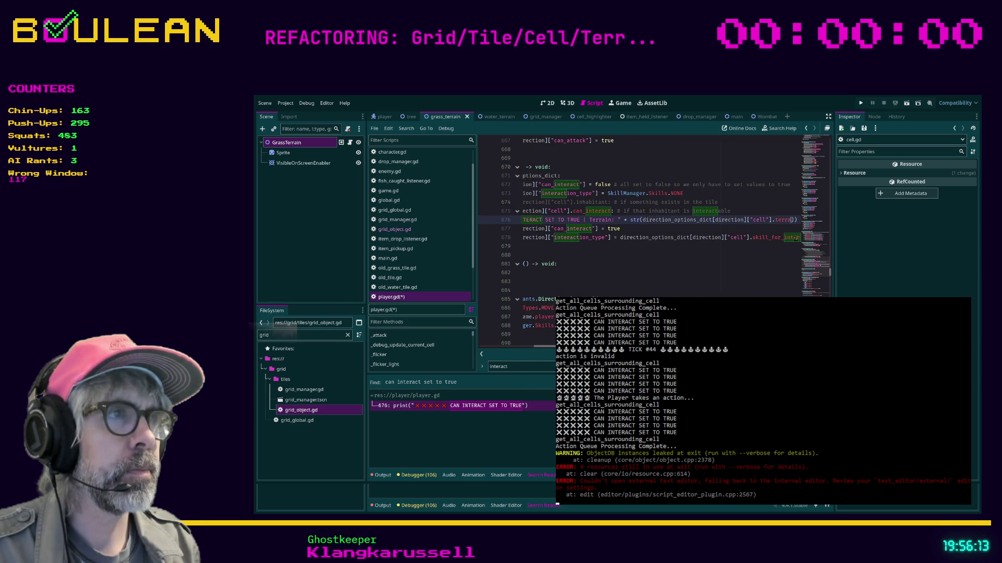
click(746, 229)
Step: Save the edited player.gd script
key(ctrl+s)
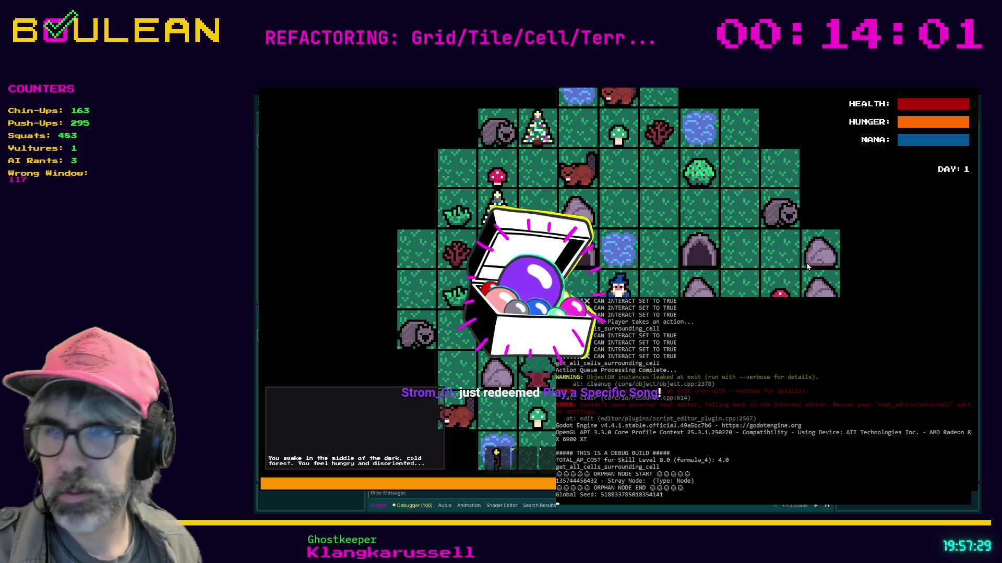
Step: Move the wizard west and north, then chop the Rock to get a Pebble
click(699, 295)
click(700, 294)
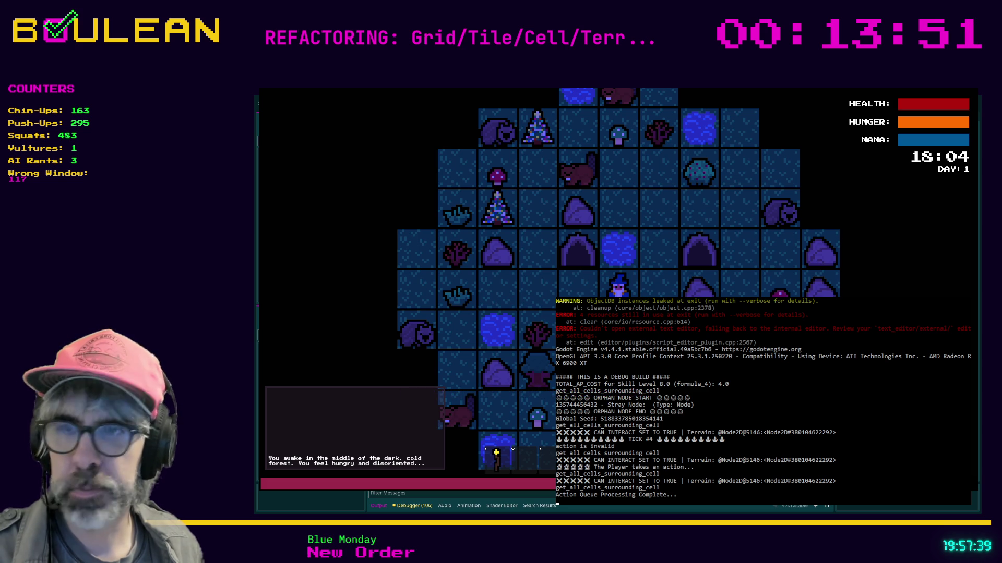
key(Left)
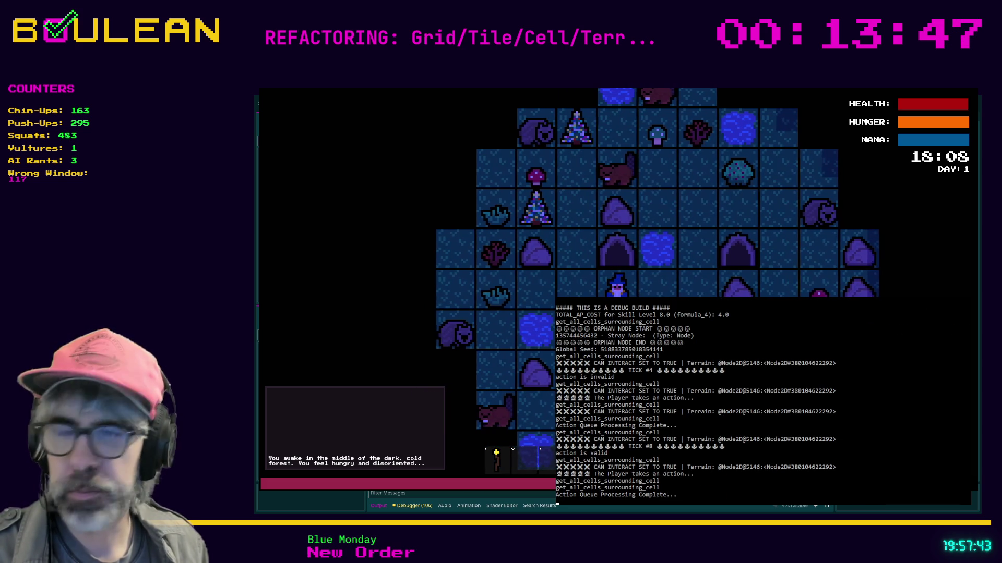
key(e)
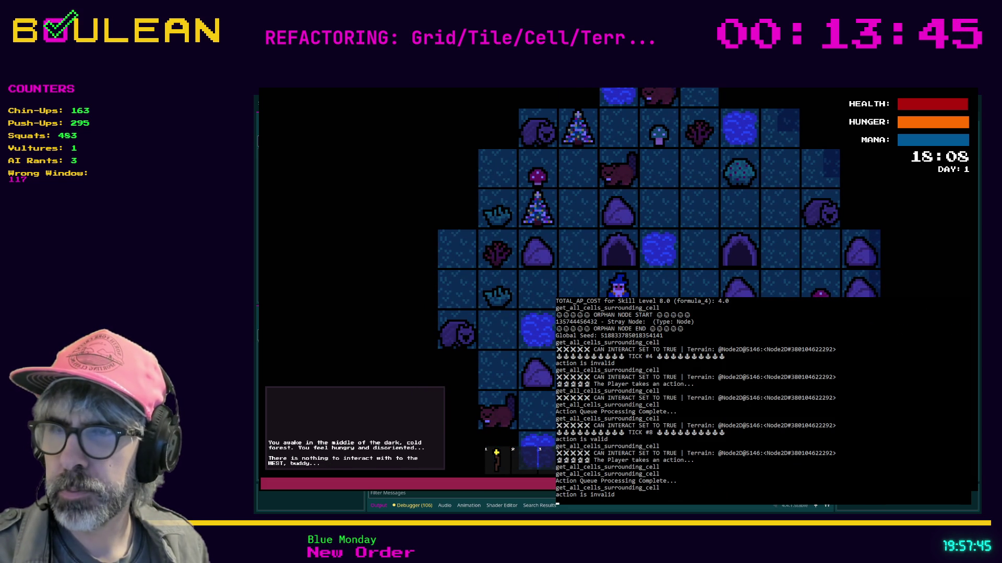
key(Left)
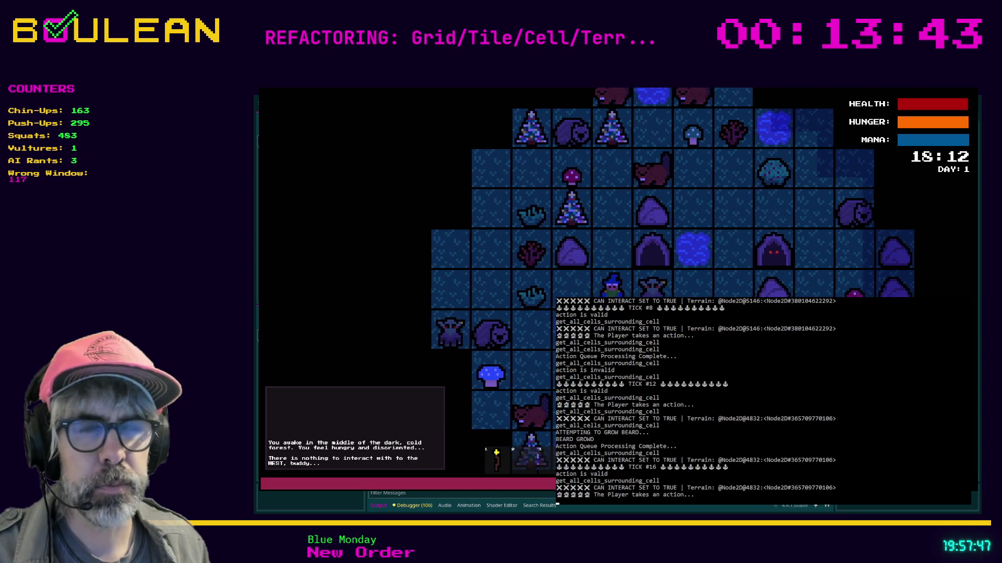
key(Up)
key(e)
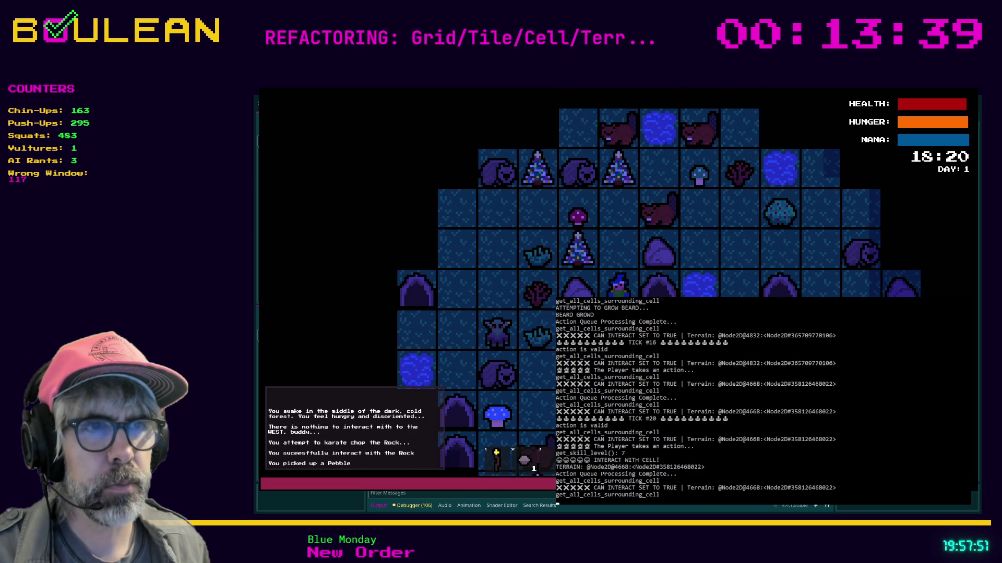
Step: Attack and obliterate the nearby Beaver, walk north until a move is invalid, and raise the game window
key(Up)
key(Up)
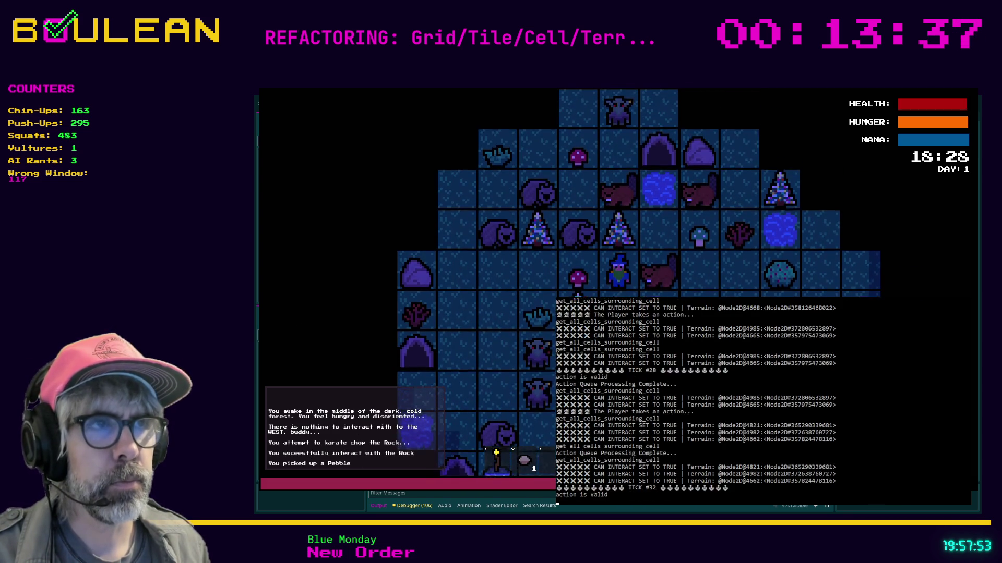
key(e)
key(Right)
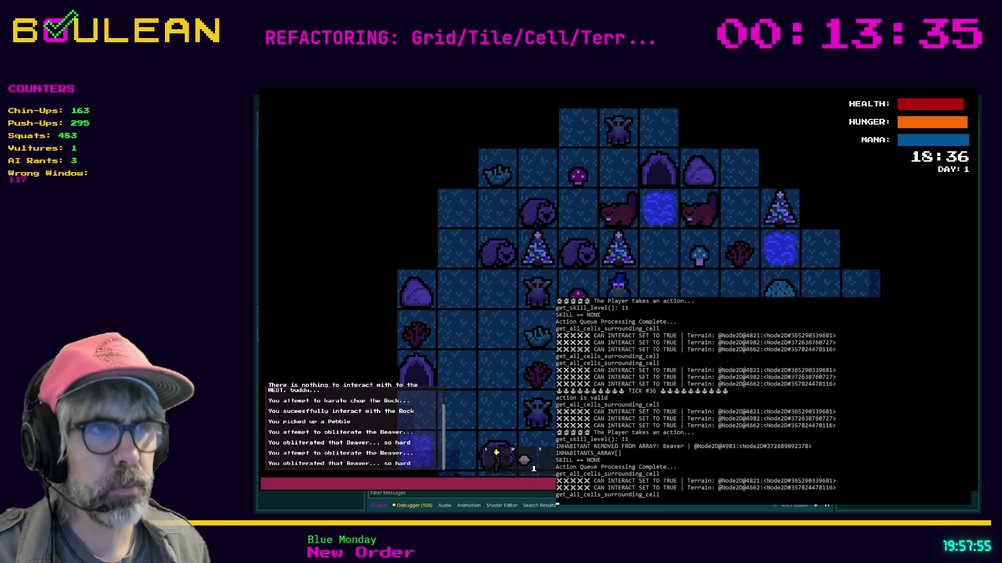
key(Right)
key(Up)
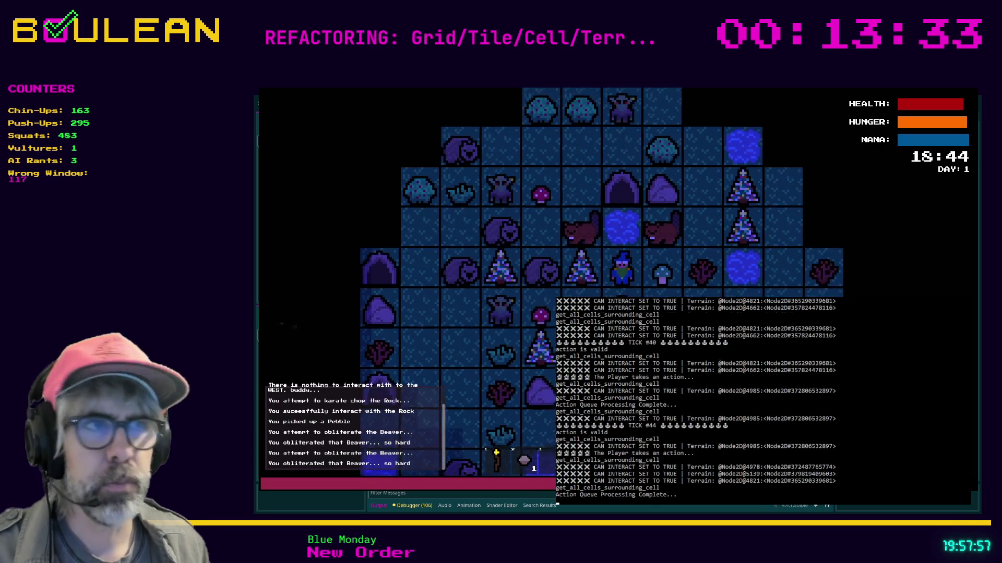
key(Up)
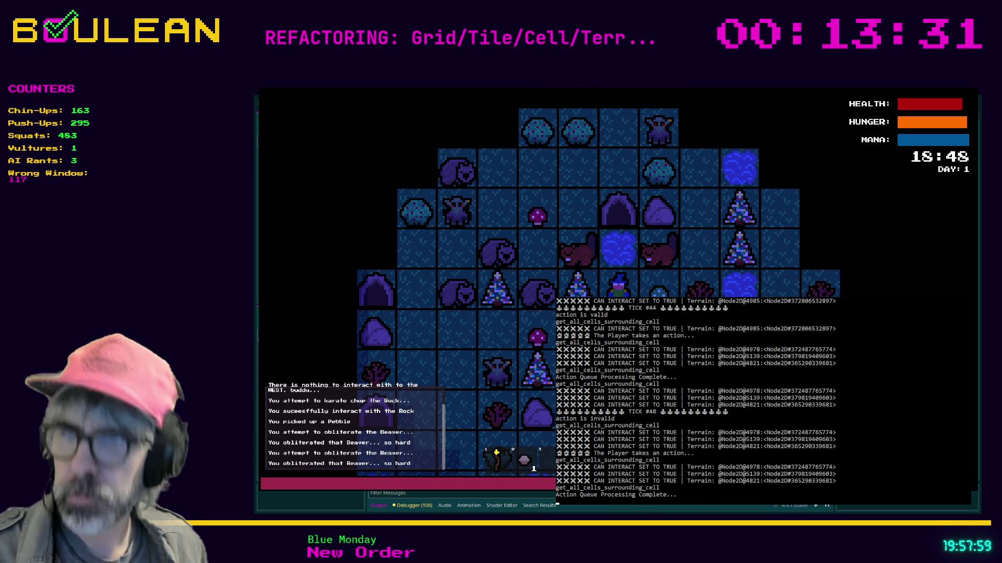
key(Up)
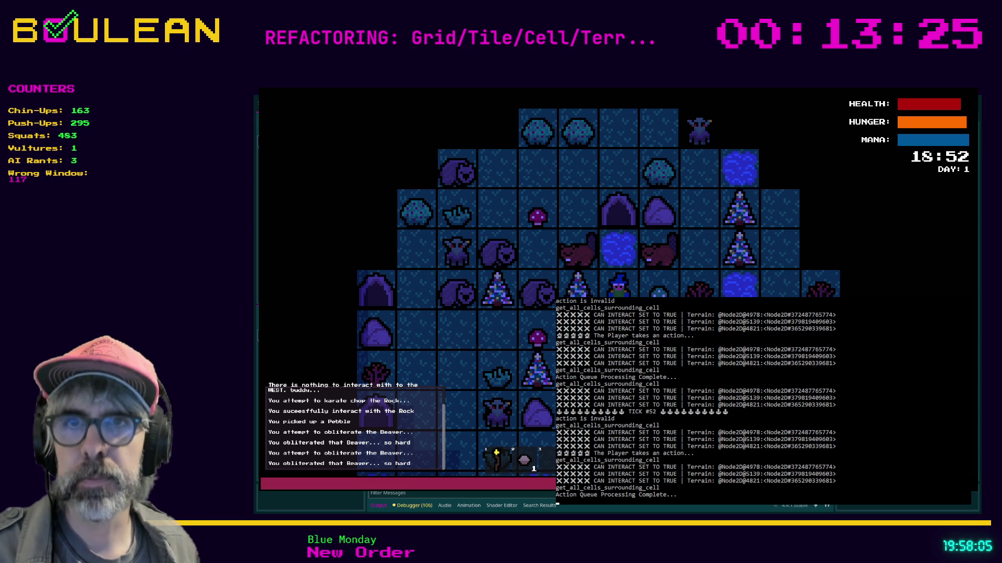
key(alt+Tab)
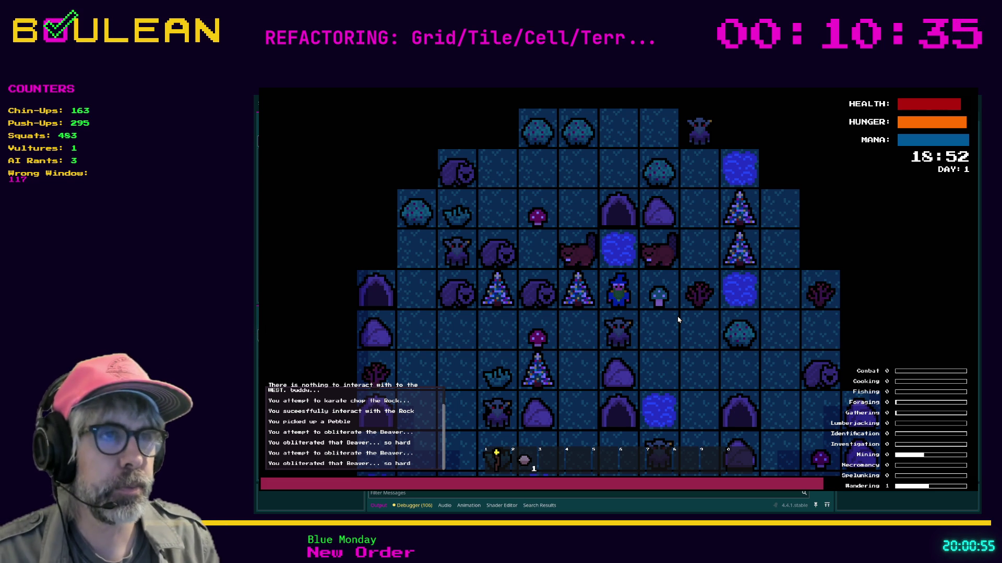
Step: Pick up the green mushroom, chop the Sapling until it yields Sticks, check the log, and stop the game
key(Right)
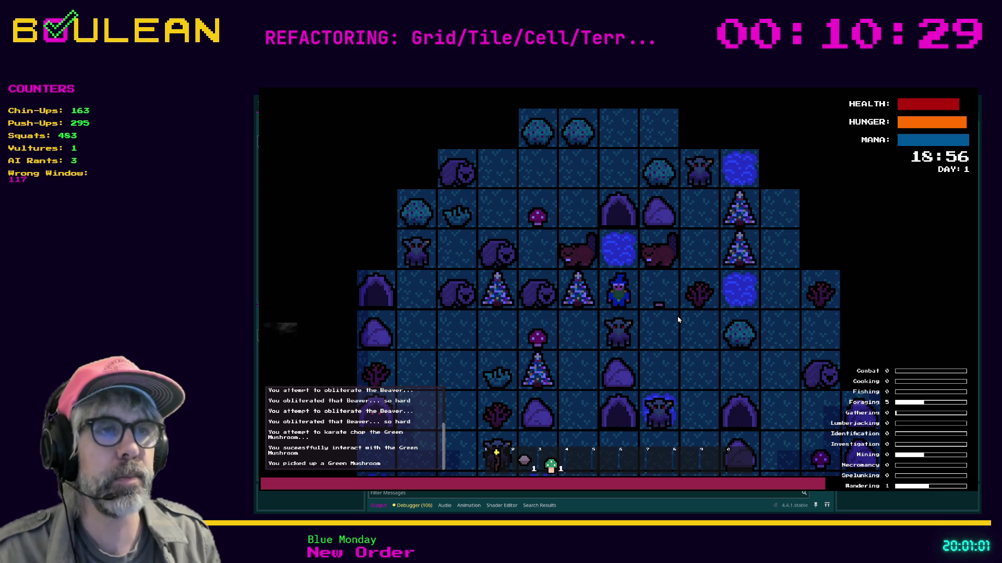
key(Right)
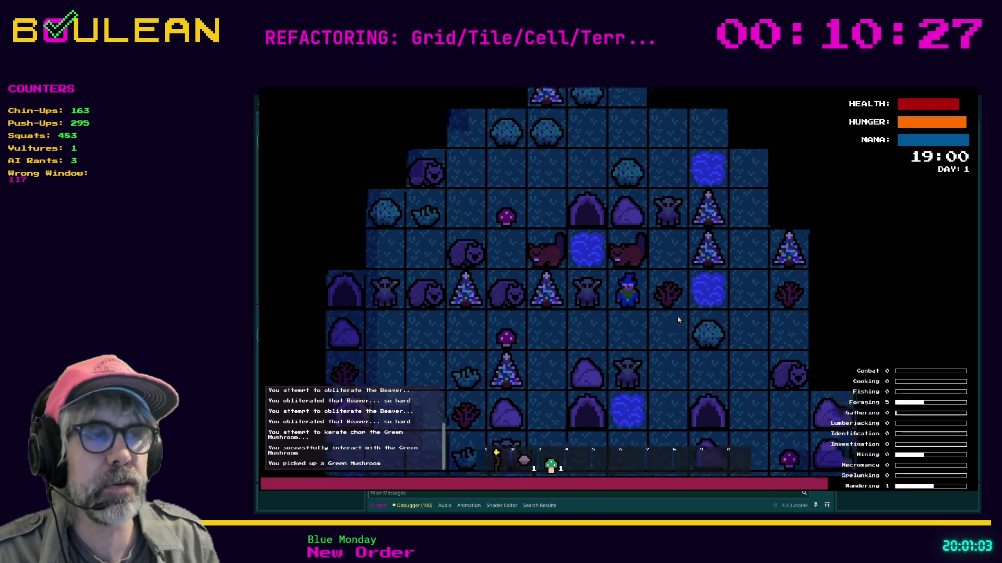
key(Right)
key(Right)
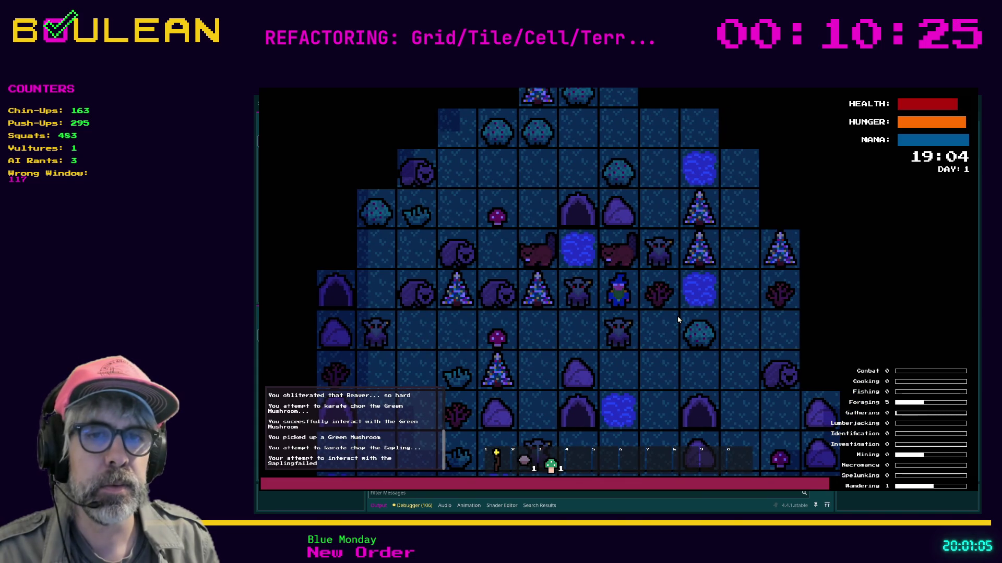
key(Right)
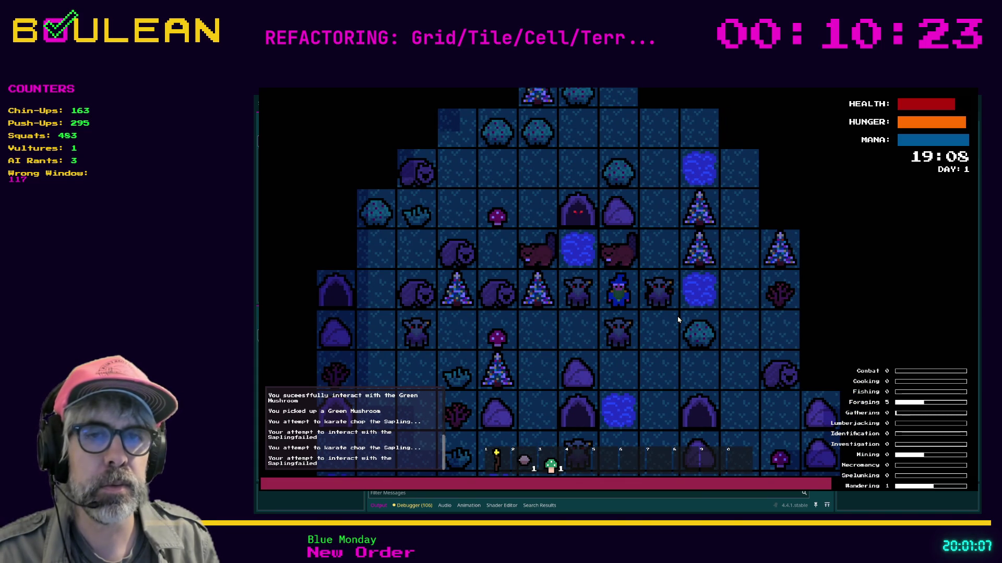
key(Right)
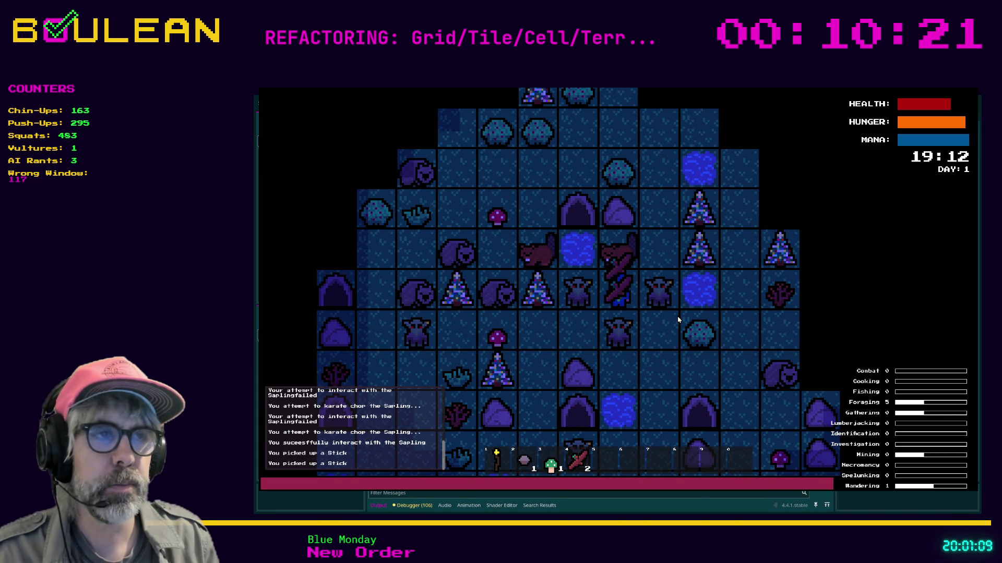
key(Down)
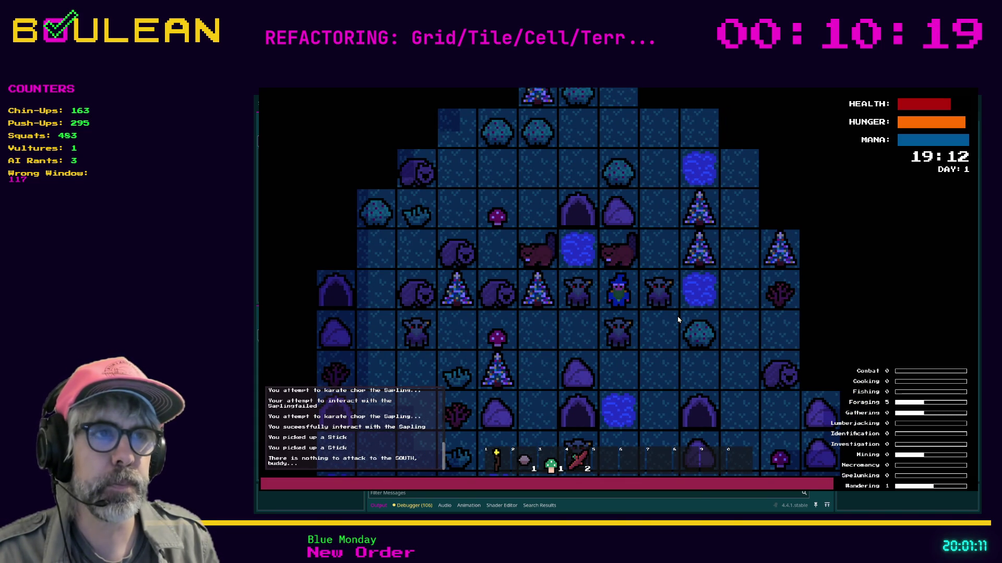
key(Left)
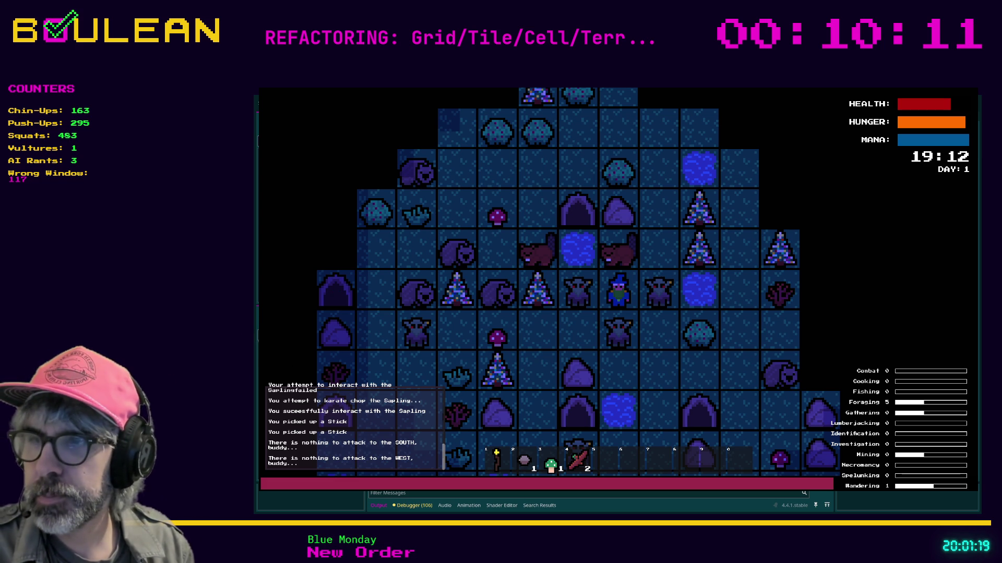
key(alt+Tab)
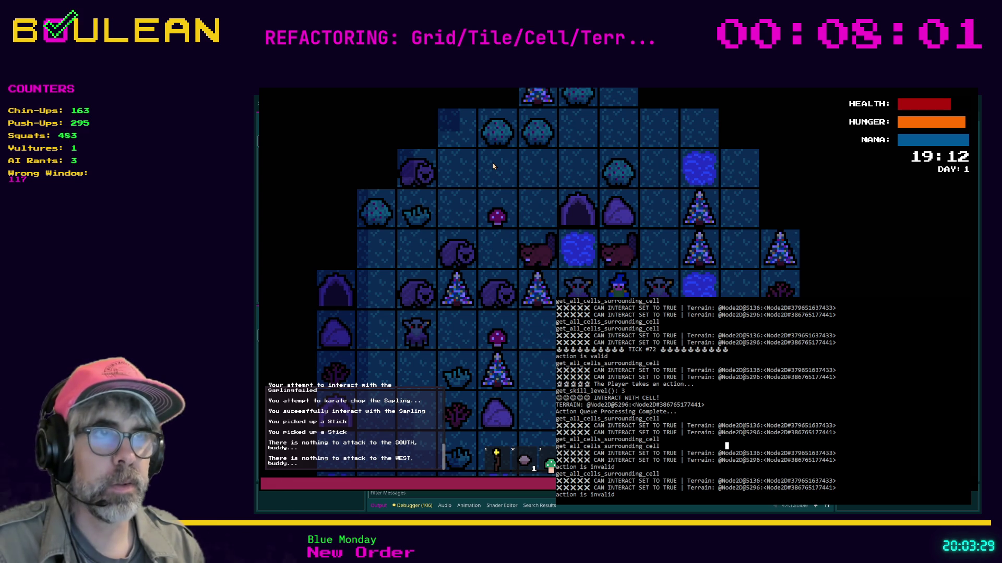
key(F8)
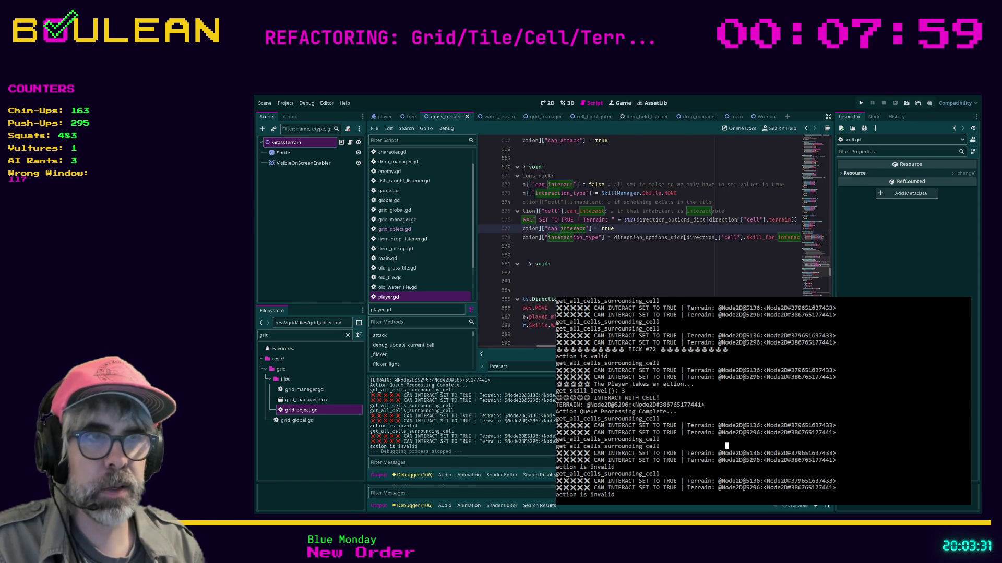
Step: Run the project with F5, then return to player.gd line 679 in distraction-free mode
click(650, 291)
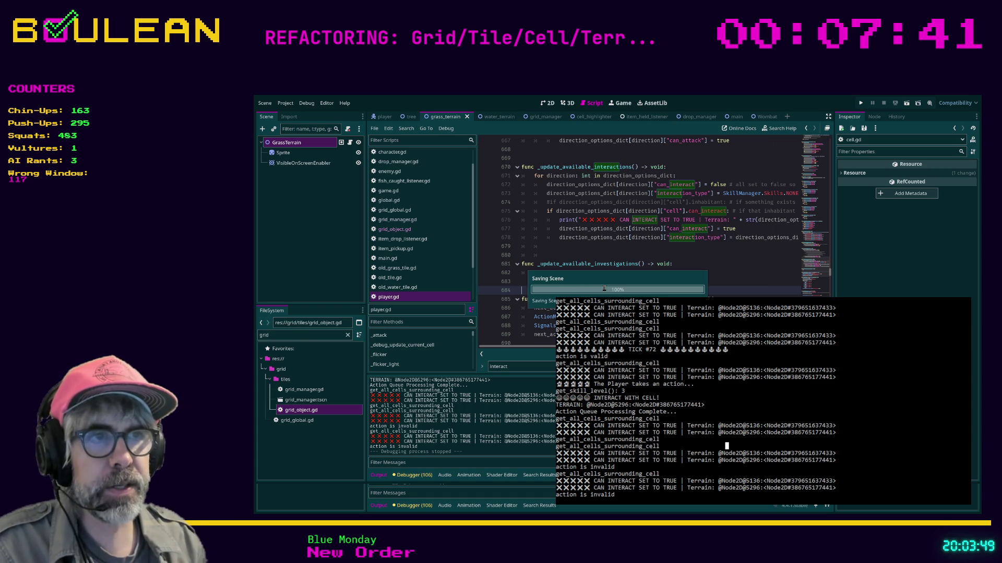
key(F5)
scroll(652, 259, up, 1)
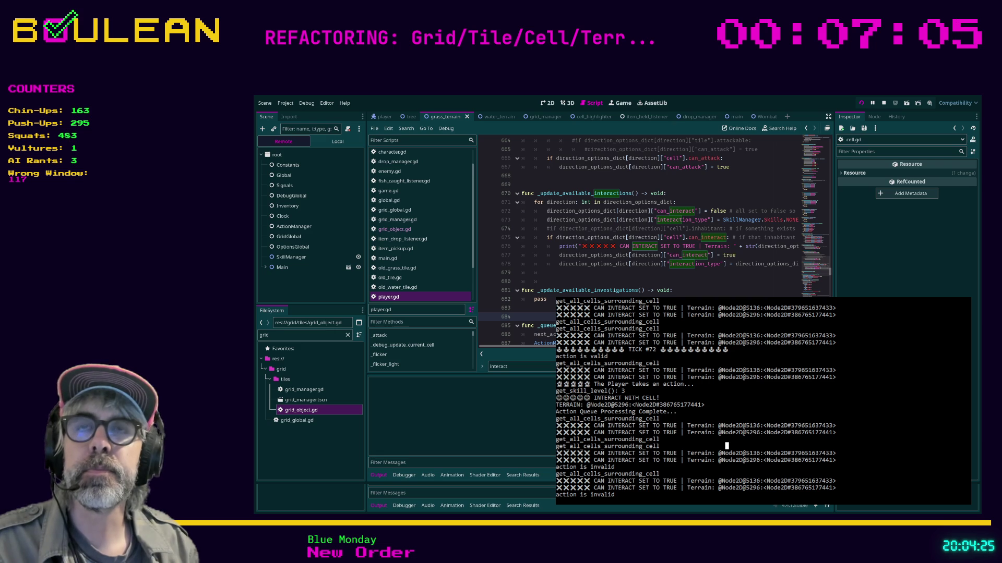
click(625, 273)
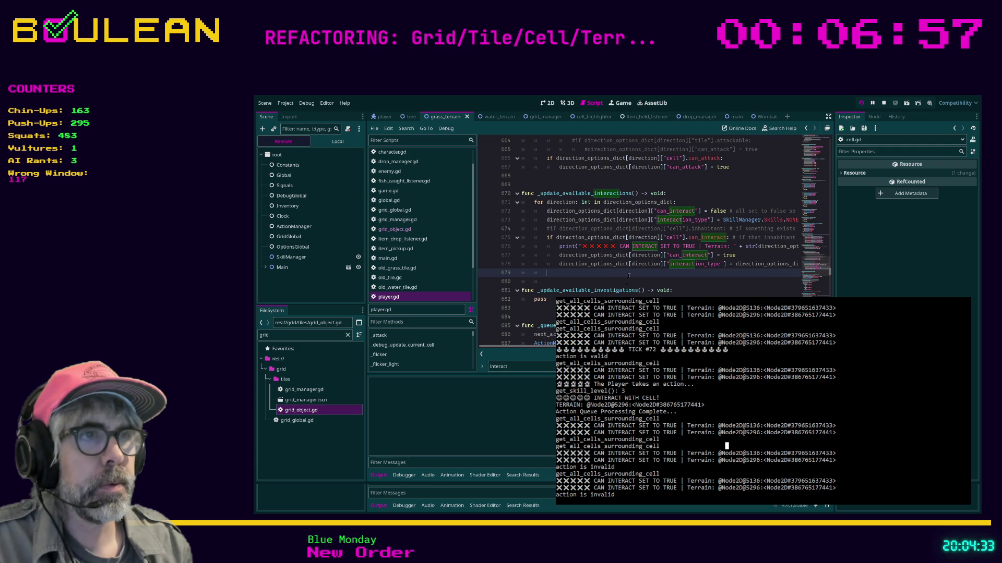
key(ctrl+shift+F11)
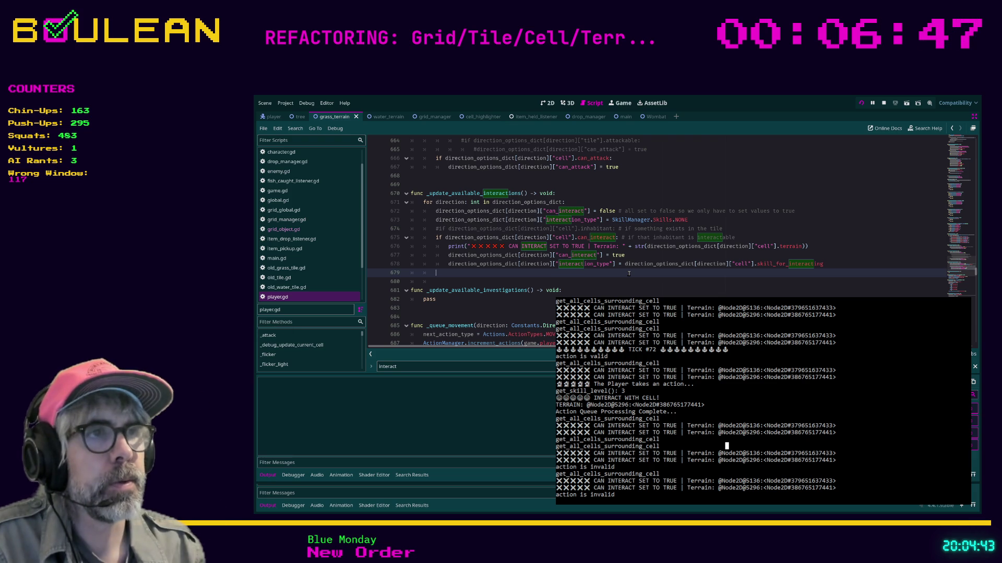
Step: Save player.gd at the interactions and investigations functions and stop the running game with F8
click(625, 284)
key(F5)
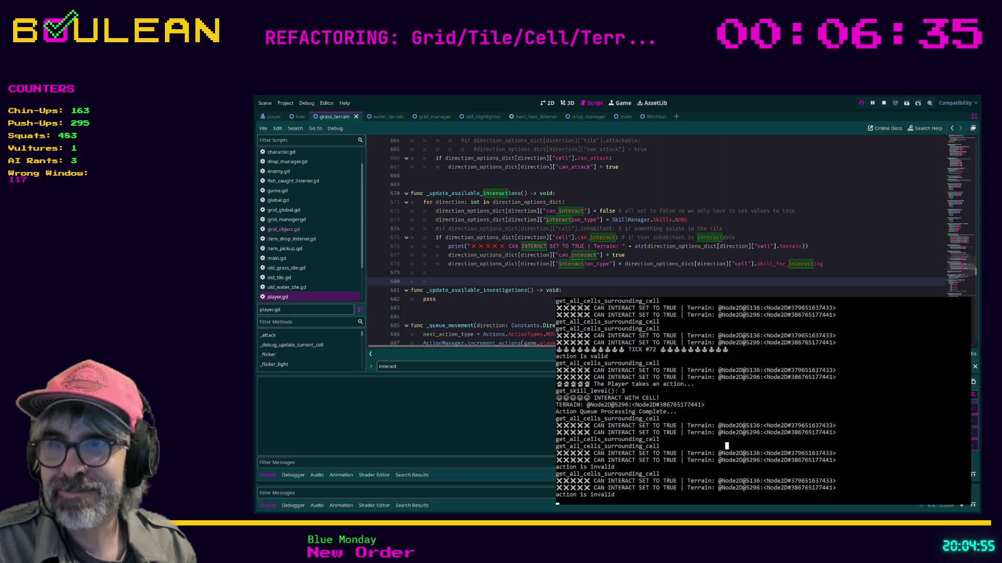
key(Up)
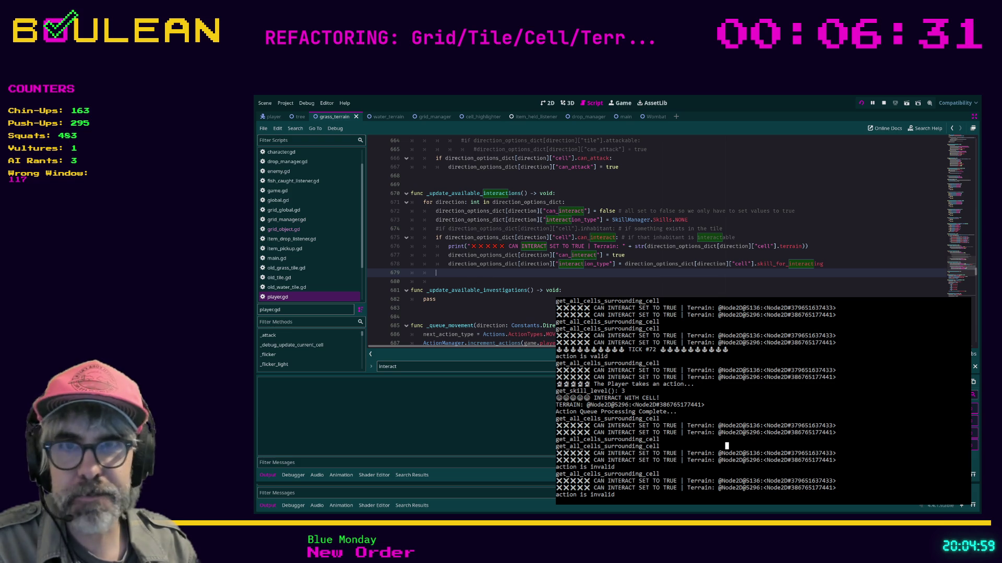
key(F8)
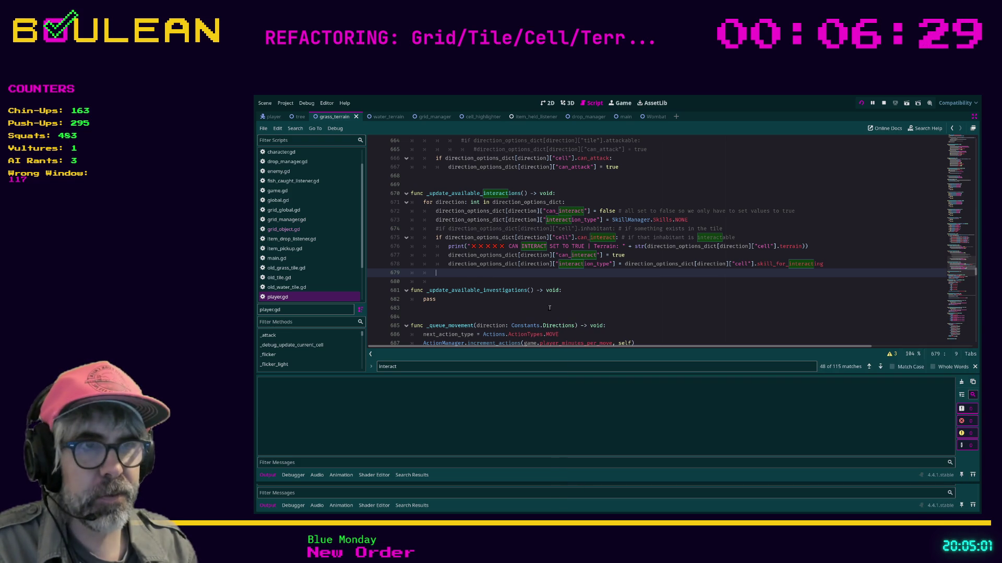
click(559, 299)
key(ctrl+s)
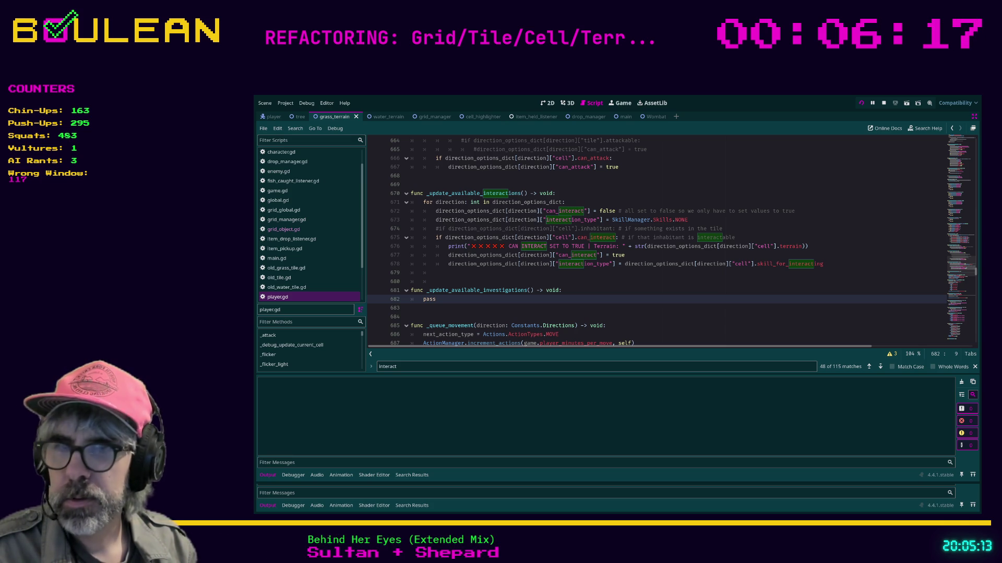
click(561, 290)
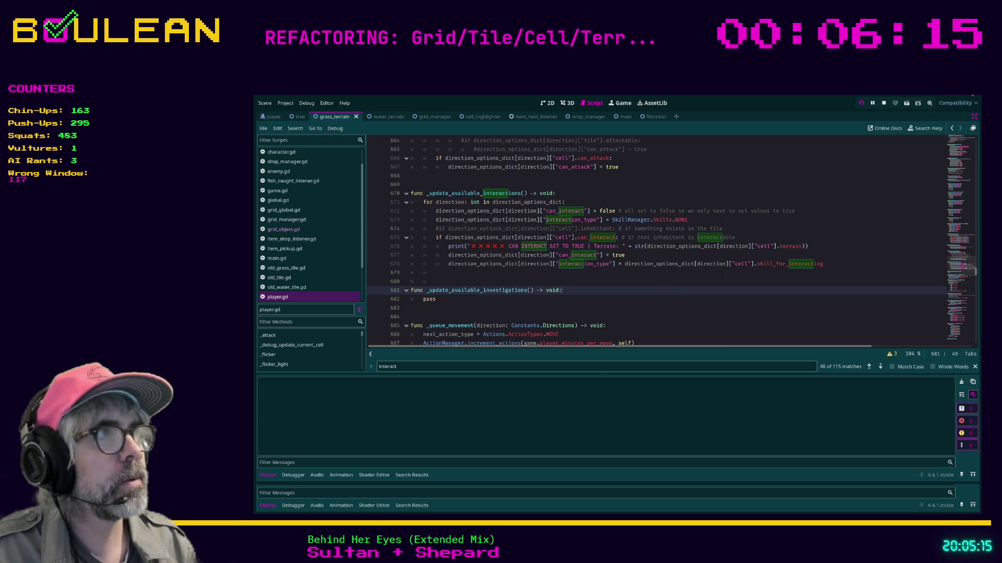
key(F8)
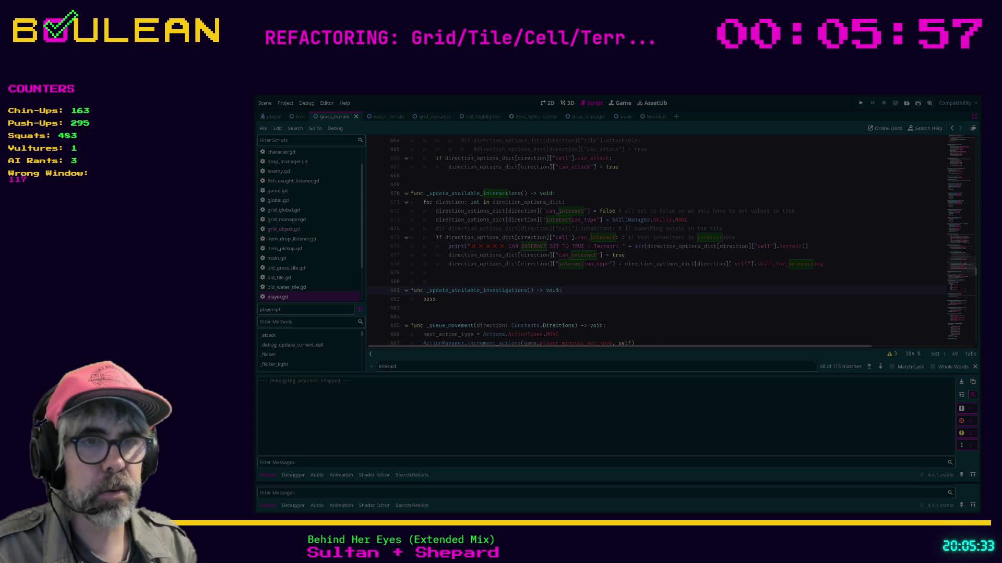
Step: Switch to the game's console log window
key(alt+Tab)
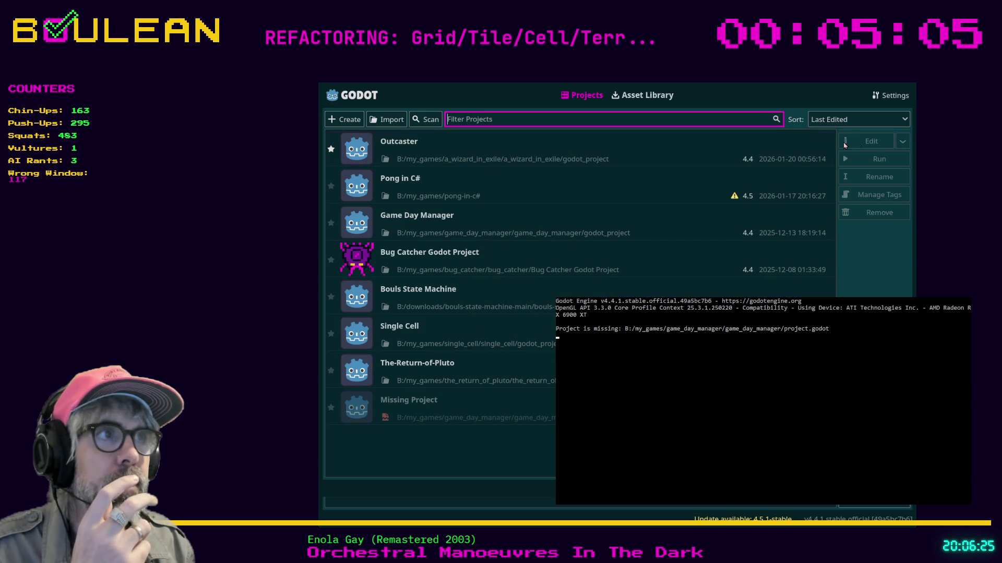
Step: Select Outcaster in the project list and open it for editing
click(728, 150)
click(869, 141)
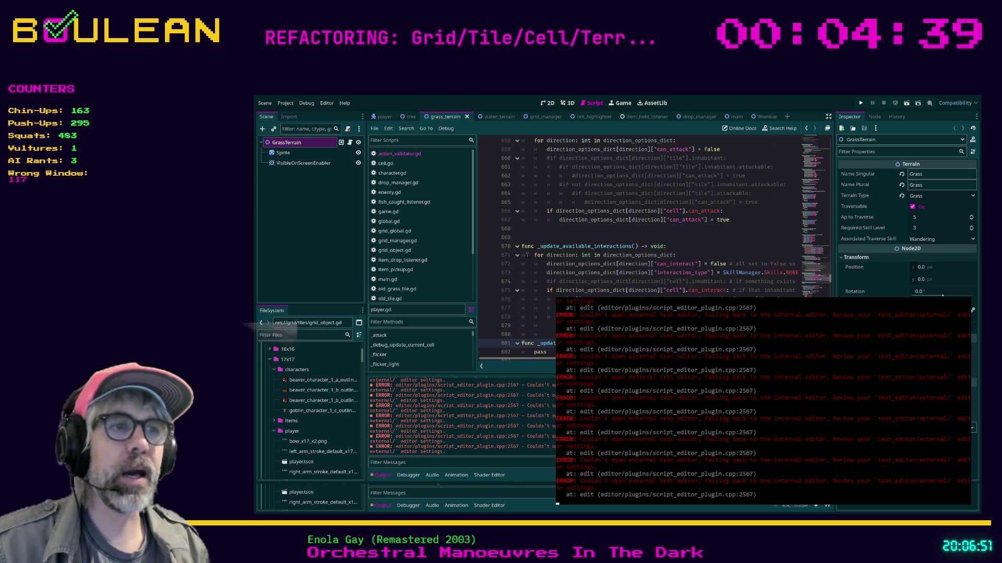
Step: Put the cursor on blank line 679 of player.gd and save to relaunch the game
click(550, 326)
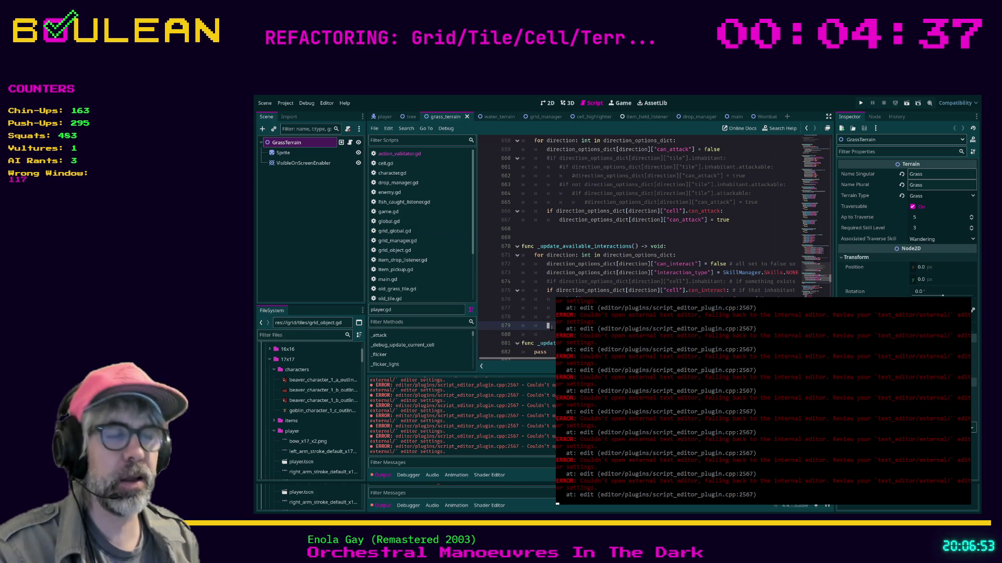
key(ctrl+s)
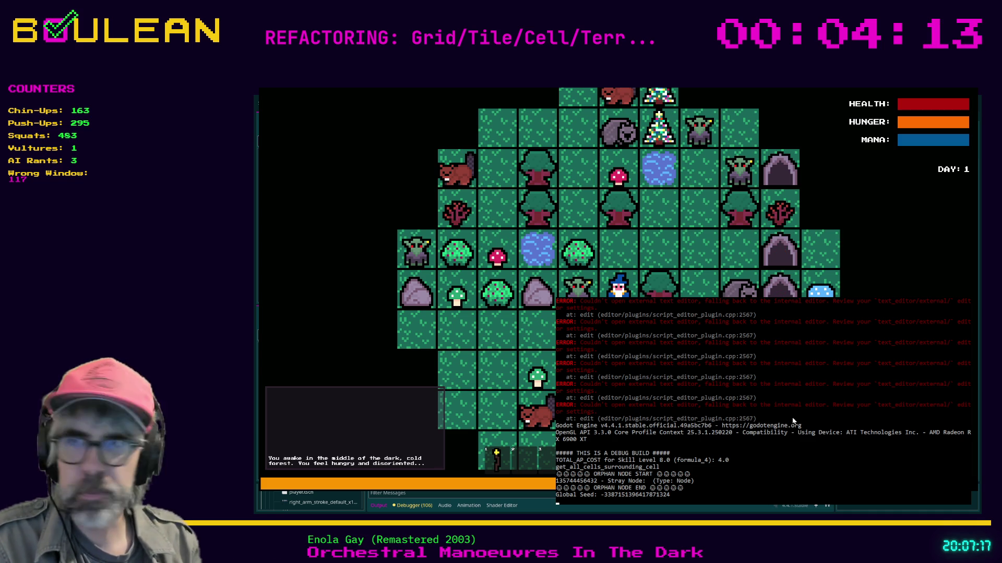
Step: Toggle the wizard's torch on and off, zoom in on him, and move him up one tile
click(934, 284)
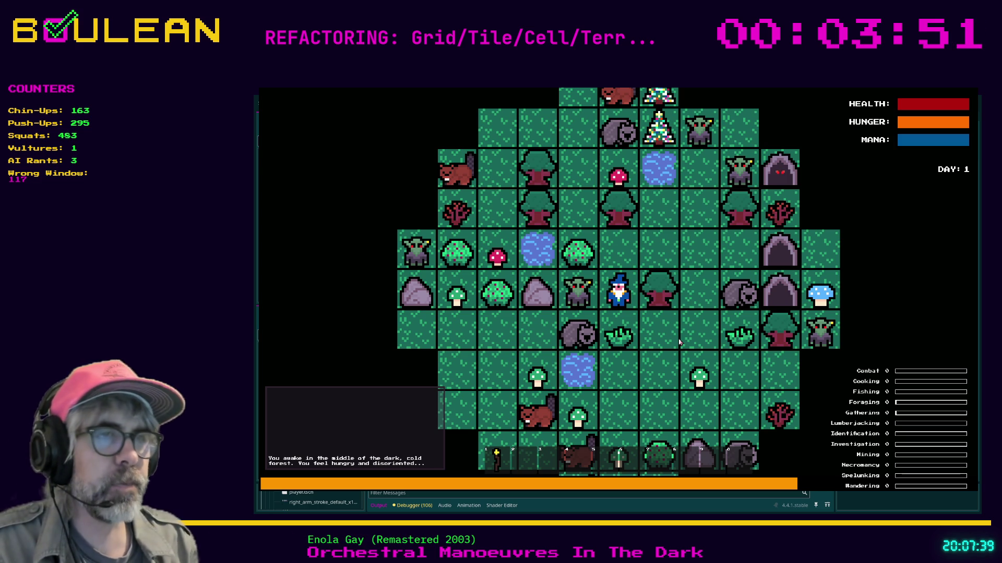
key(1)
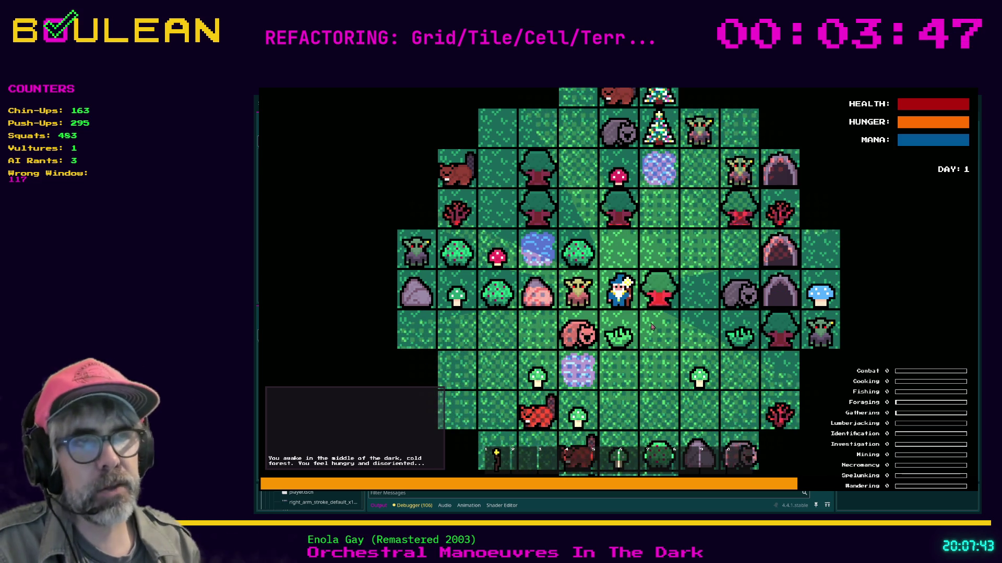
scroll(679, 342, up, 3)
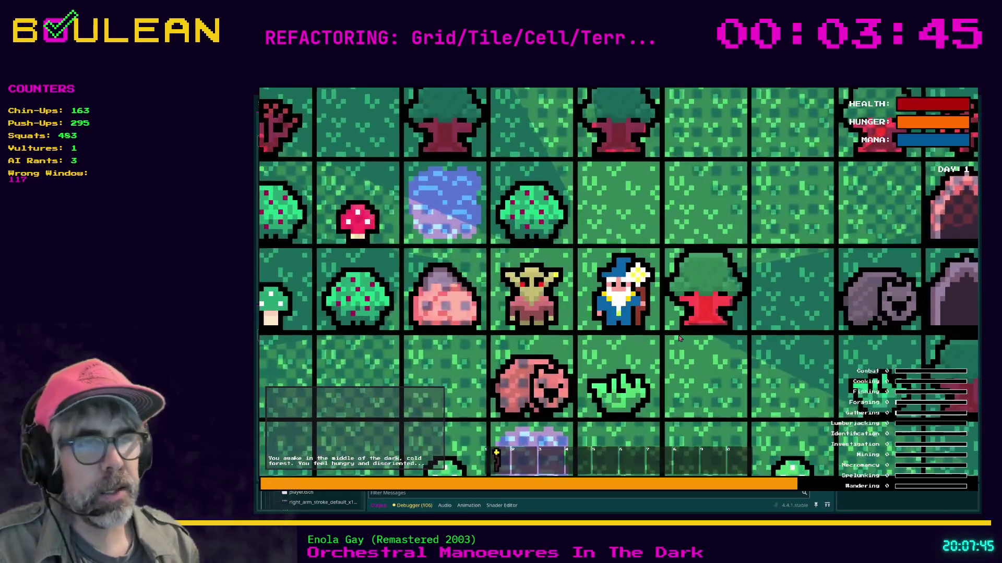
key(1)
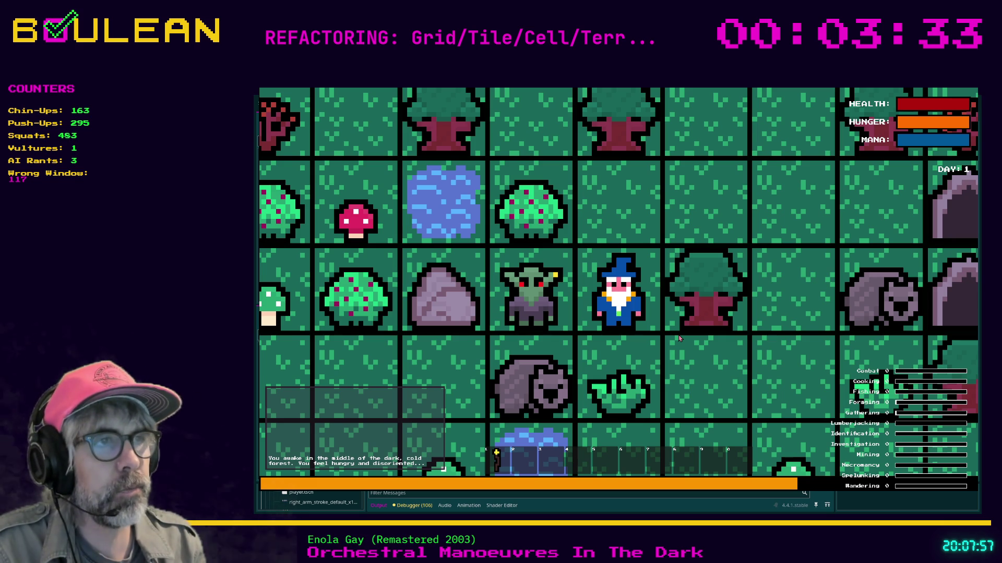
key(Up)
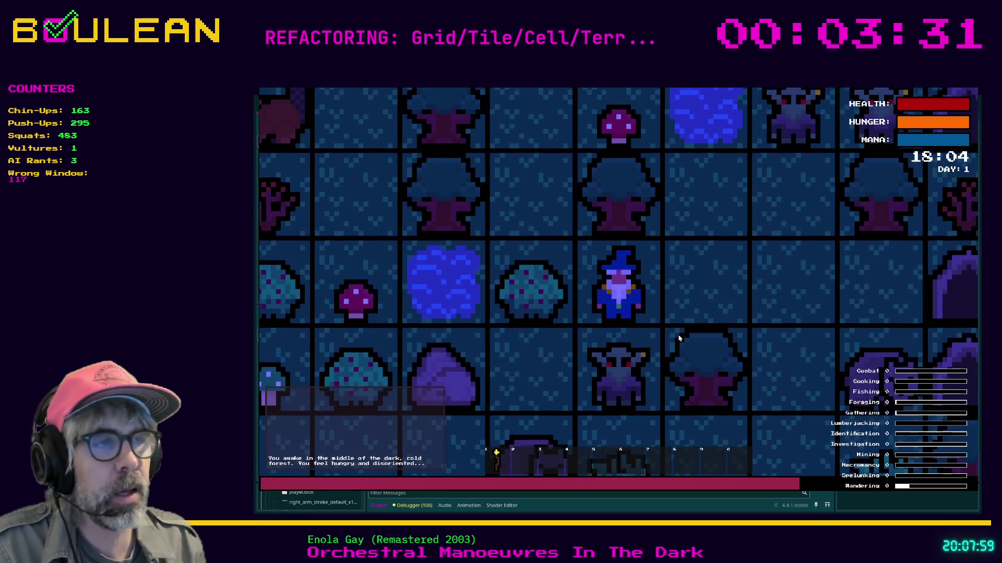
Step: Step right, relight the torch, craft a Camp Fire and place it on the wizard's right
key(Right)
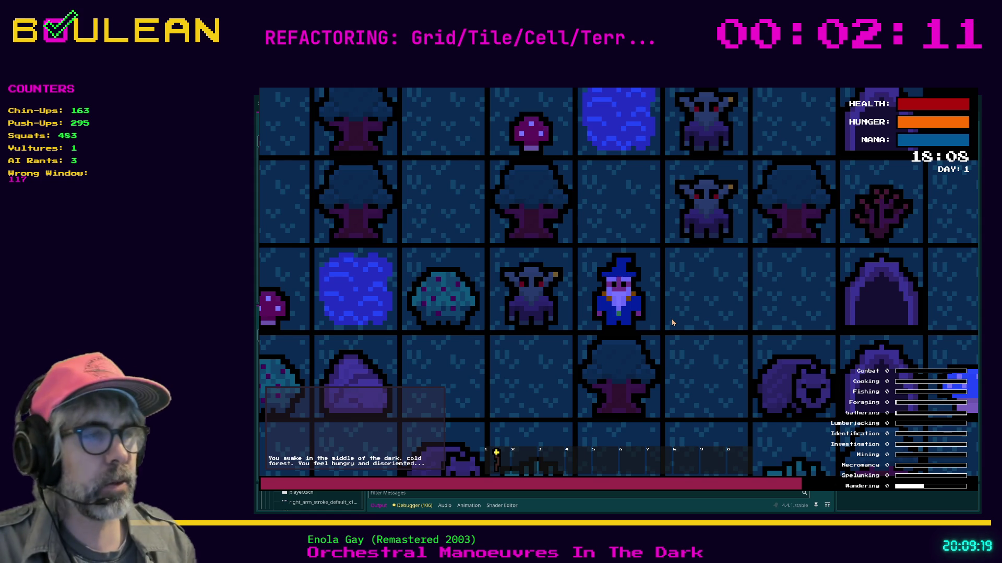
key(1)
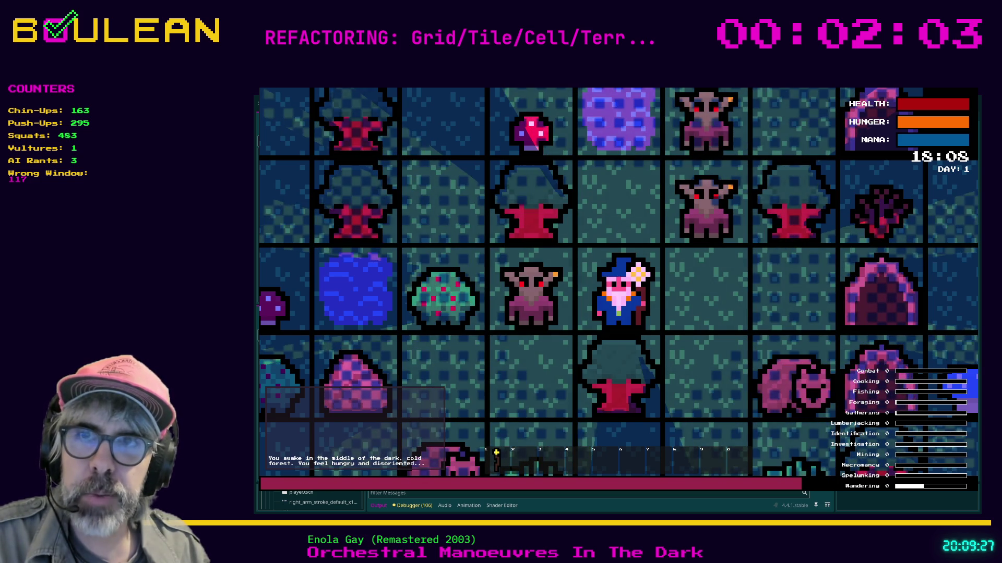
key(c)
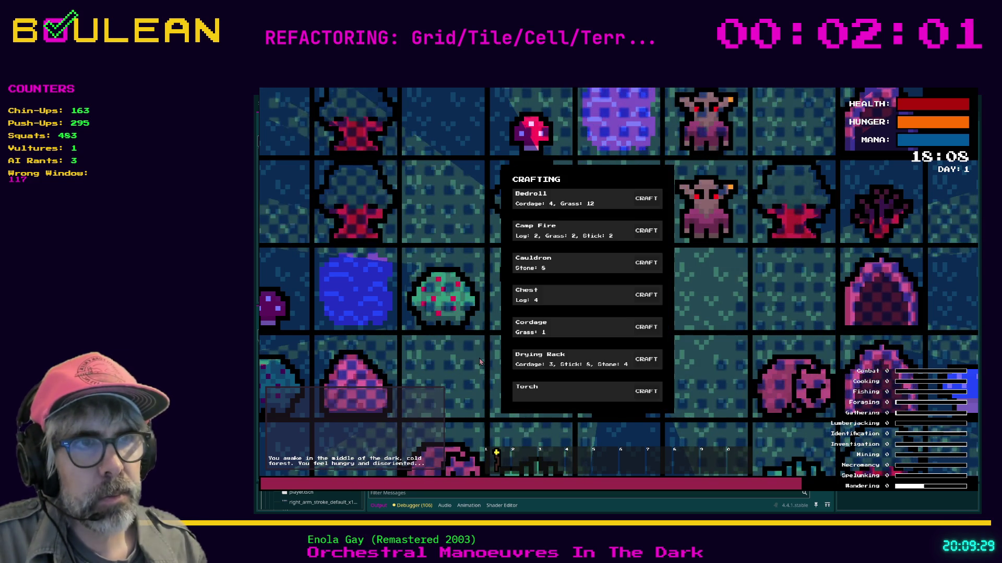
click(646, 231)
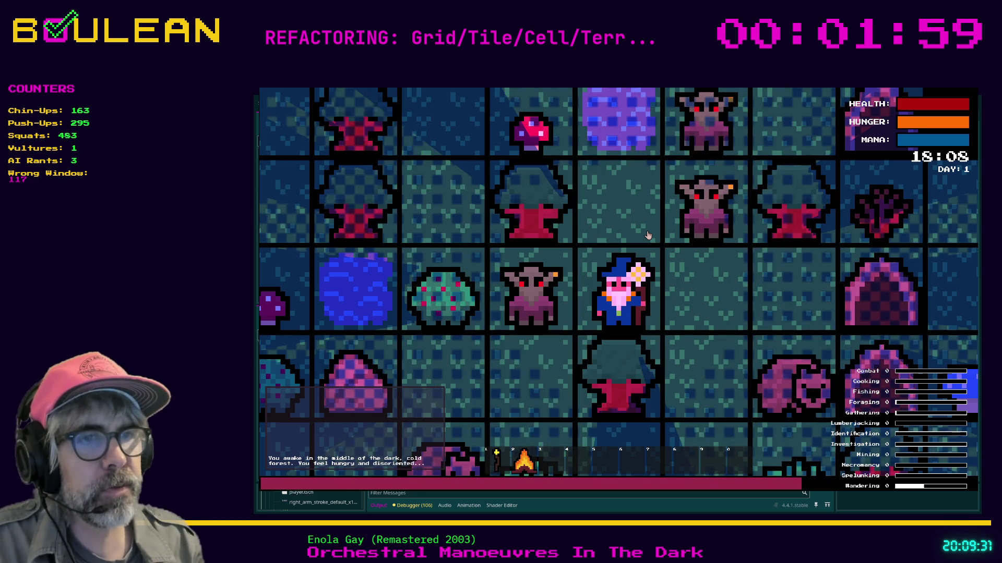
key(Right)
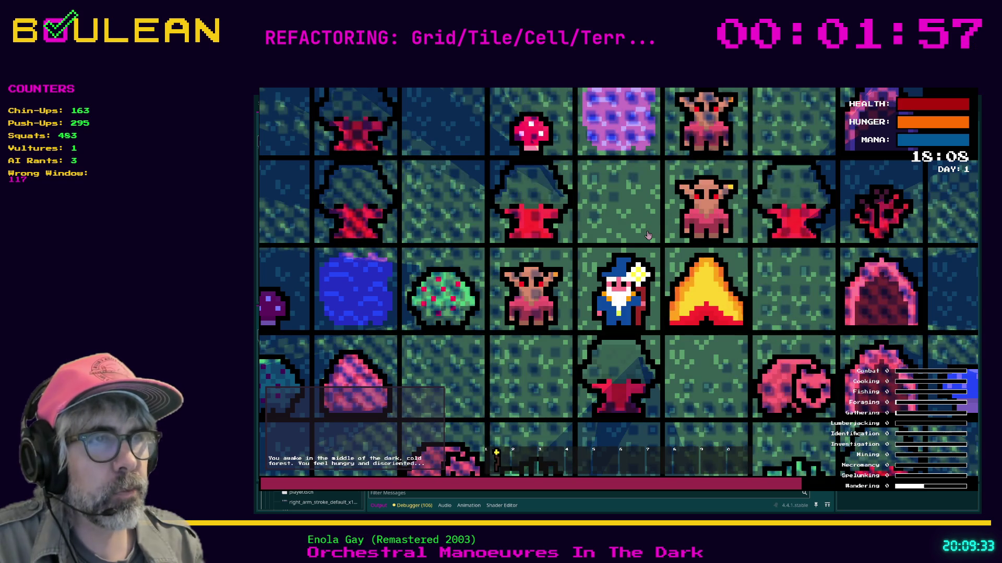